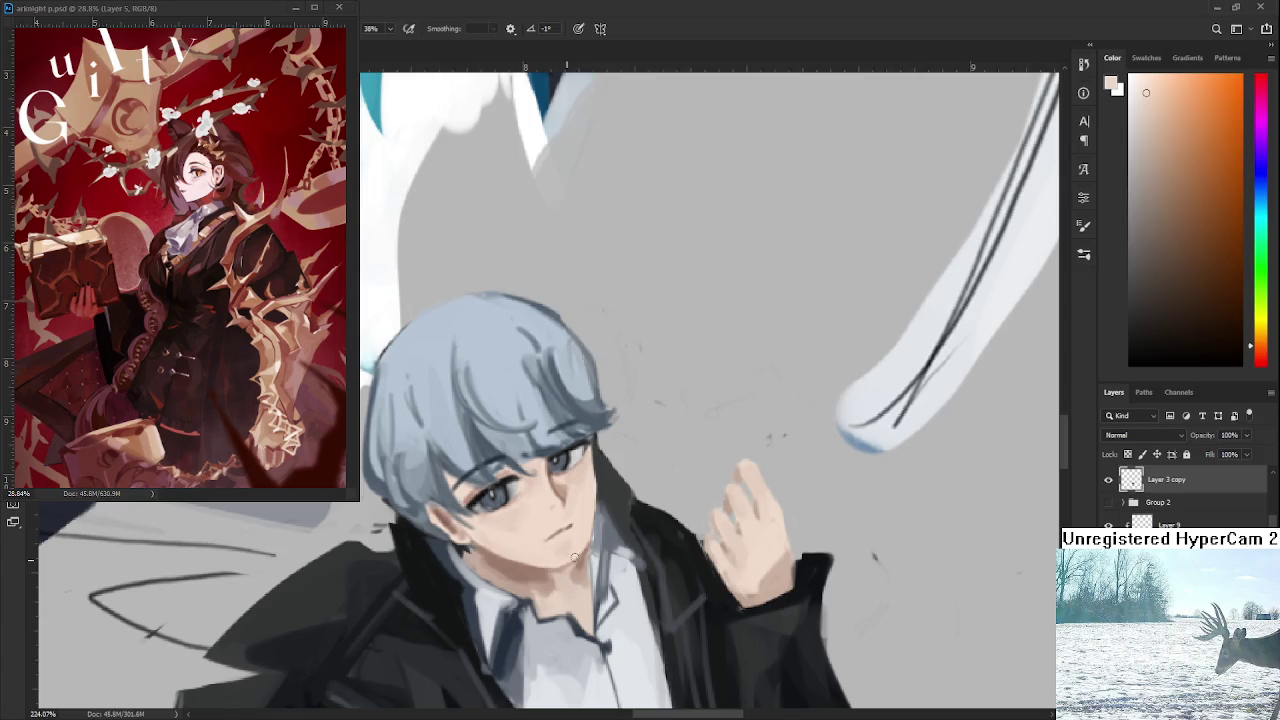
Shade the boy's face with lighter, darker and peach tones sampled from his own skin.
{"action": "left_click", "coordinate": [566, 560], "text": "alt"}
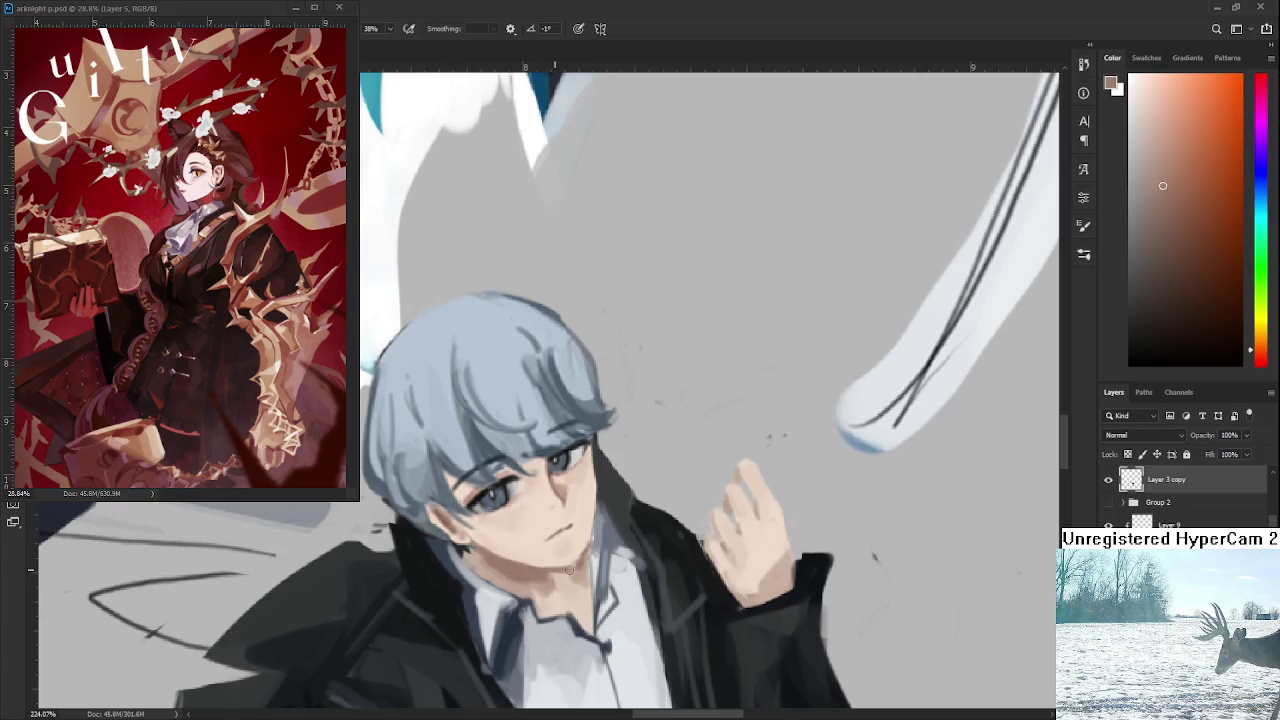
{"action": "left_click", "coordinate": [584, 546], "text": "alt"}
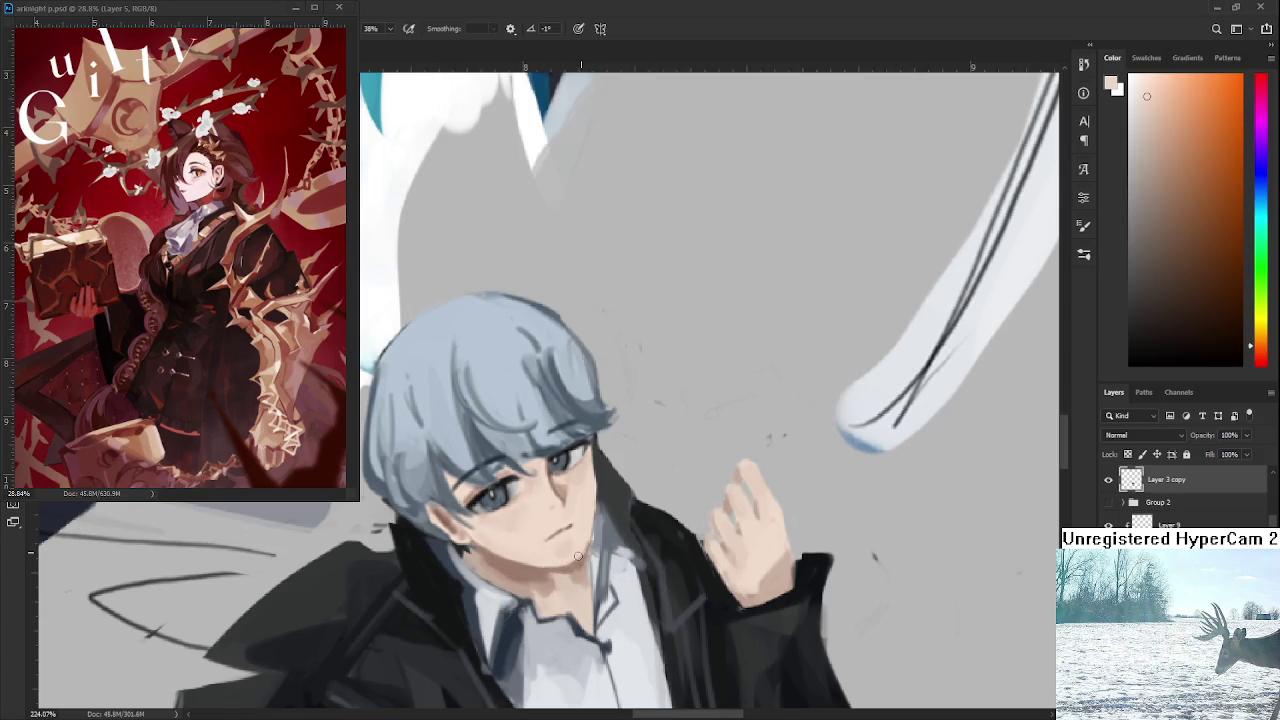
{"action": "left_click", "coordinate": [580, 555], "text": "alt"}
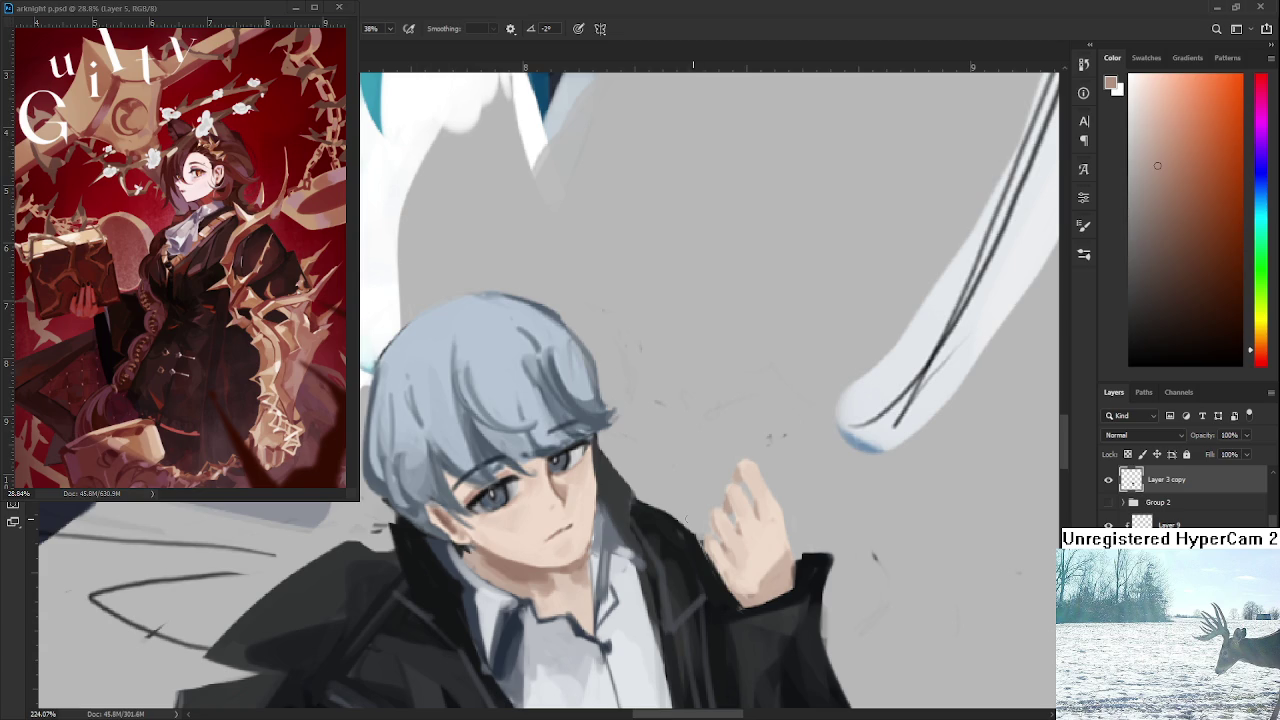
{"action": "left_click_drag", "start_coordinate": [600, 450], "coordinate": [570, 504]}
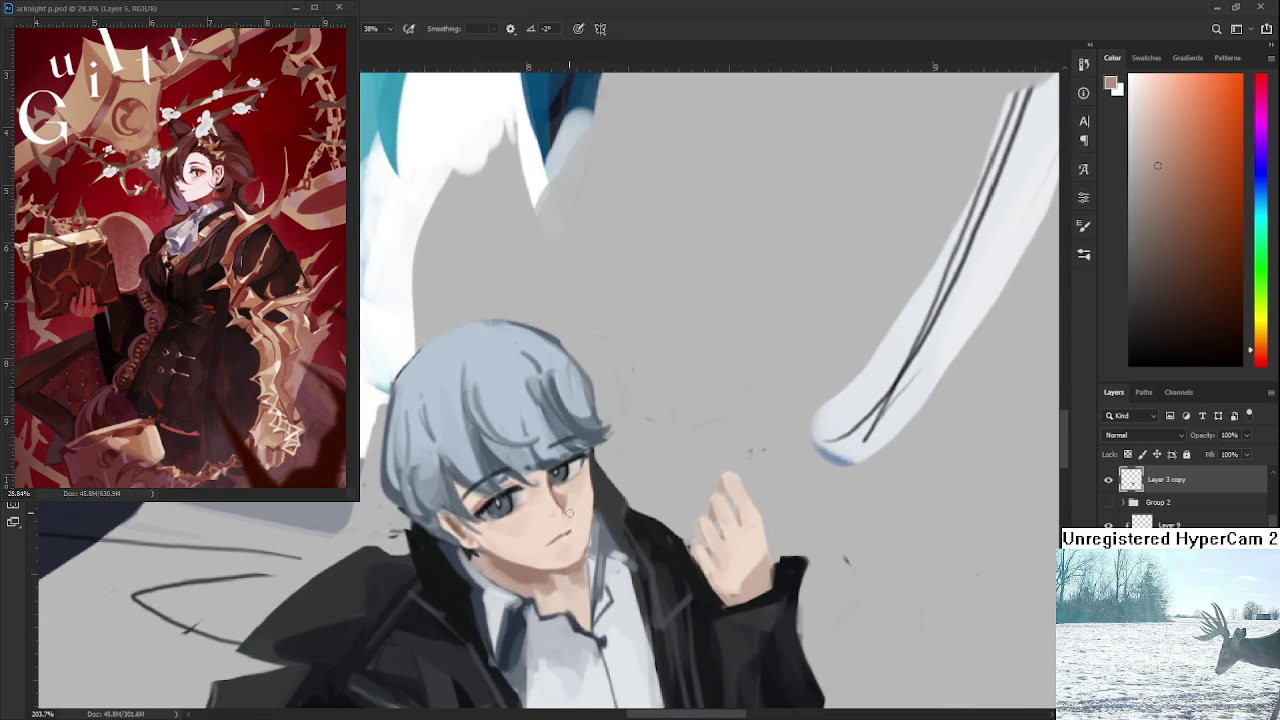
{"action": "left_click", "coordinate": [590, 541], "text": "alt"}
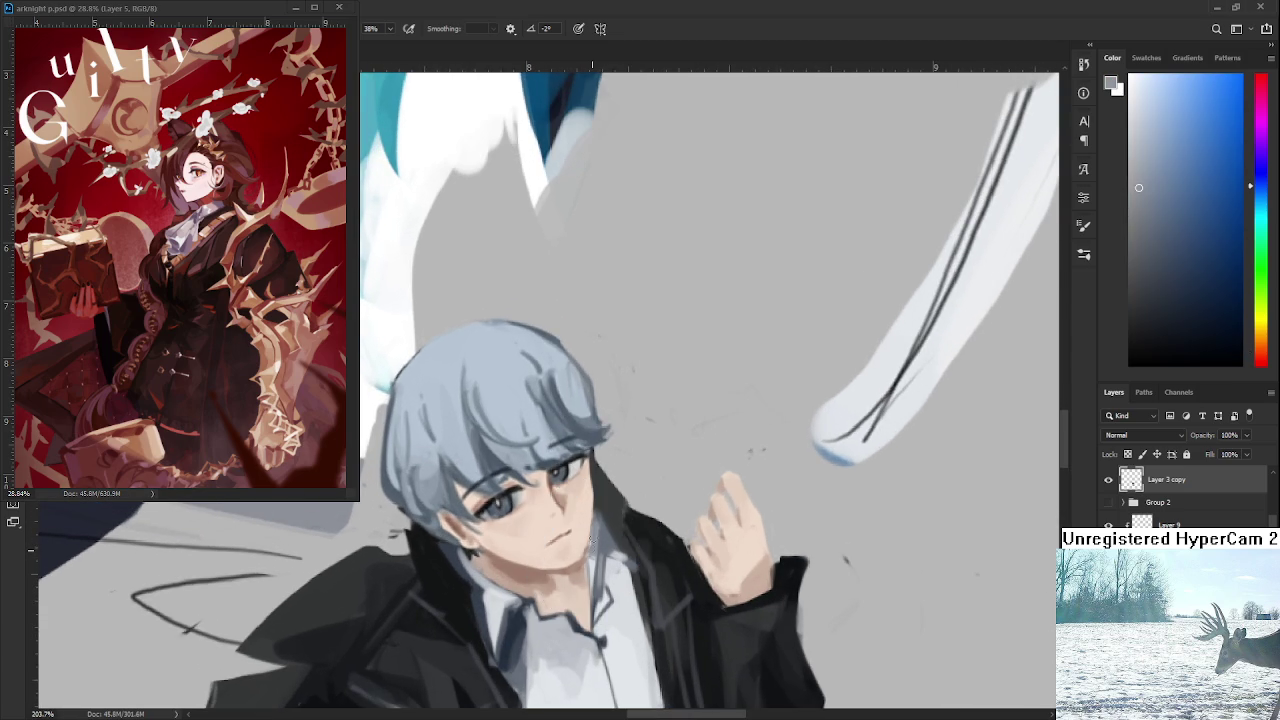
{"action": "left_click", "coordinate": [597, 521], "text": "alt"}
{"action": "left_click", "coordinate": [566, 568], "text": "alt"}
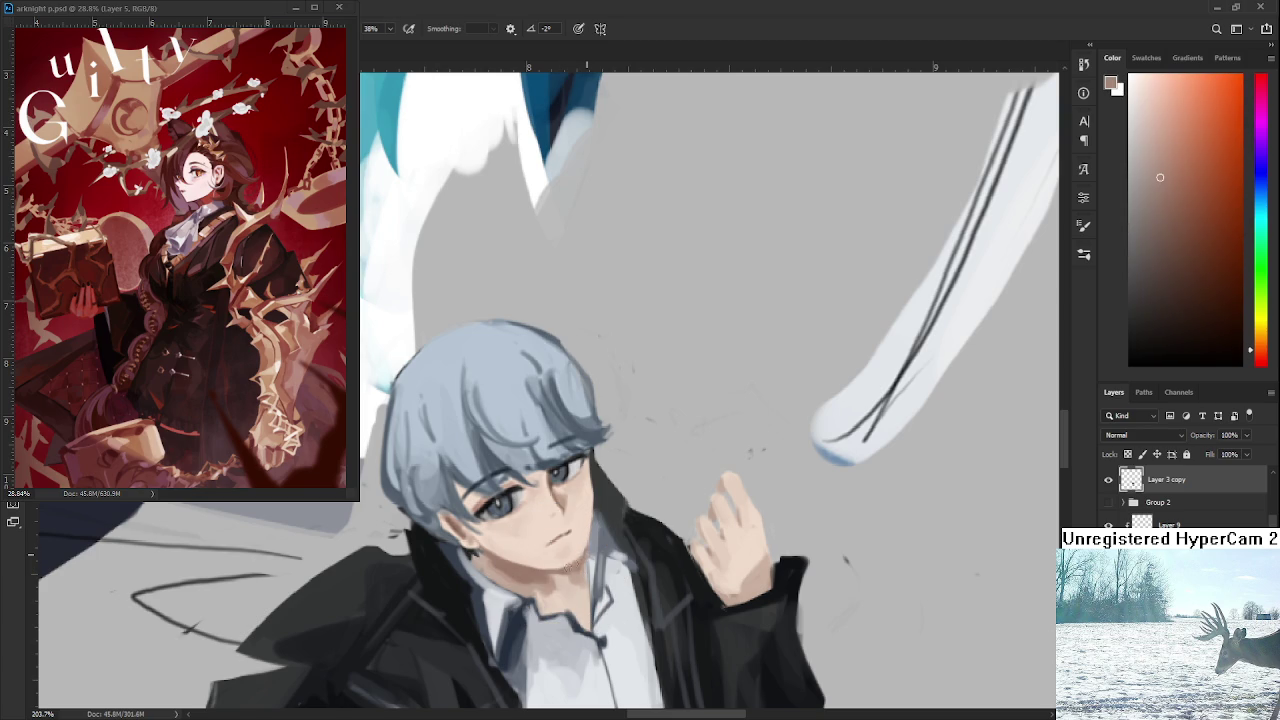
{"action": "left_click", "coordinate": [578, 540], "text": "alt"}
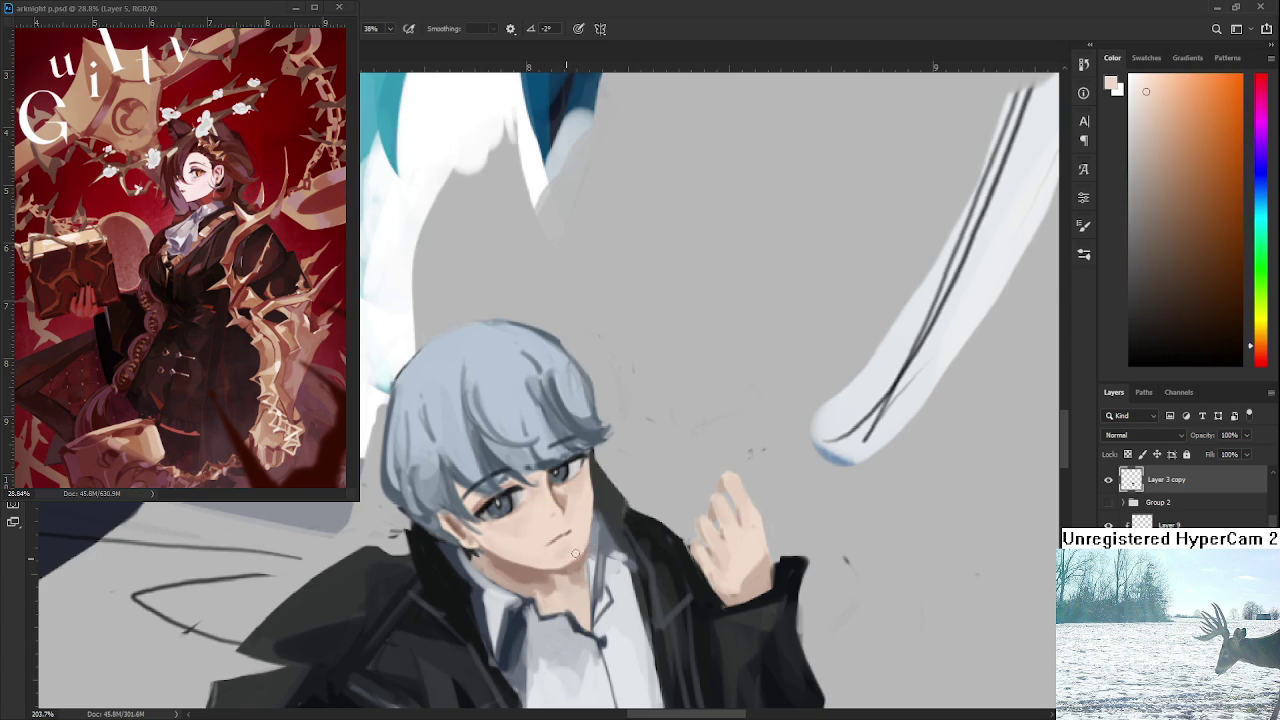
{"action": "left_click", "coordinate": [569, 560], "text": "alt"}
{"action": "left_click", "coordinate": [585, 543], "text": "alt"}
{"action": "left_click", "coordinate": [566, 548], "text": "alt"}
{"action": "left_click", "coordinate": [570, 552], "text": "alt"}
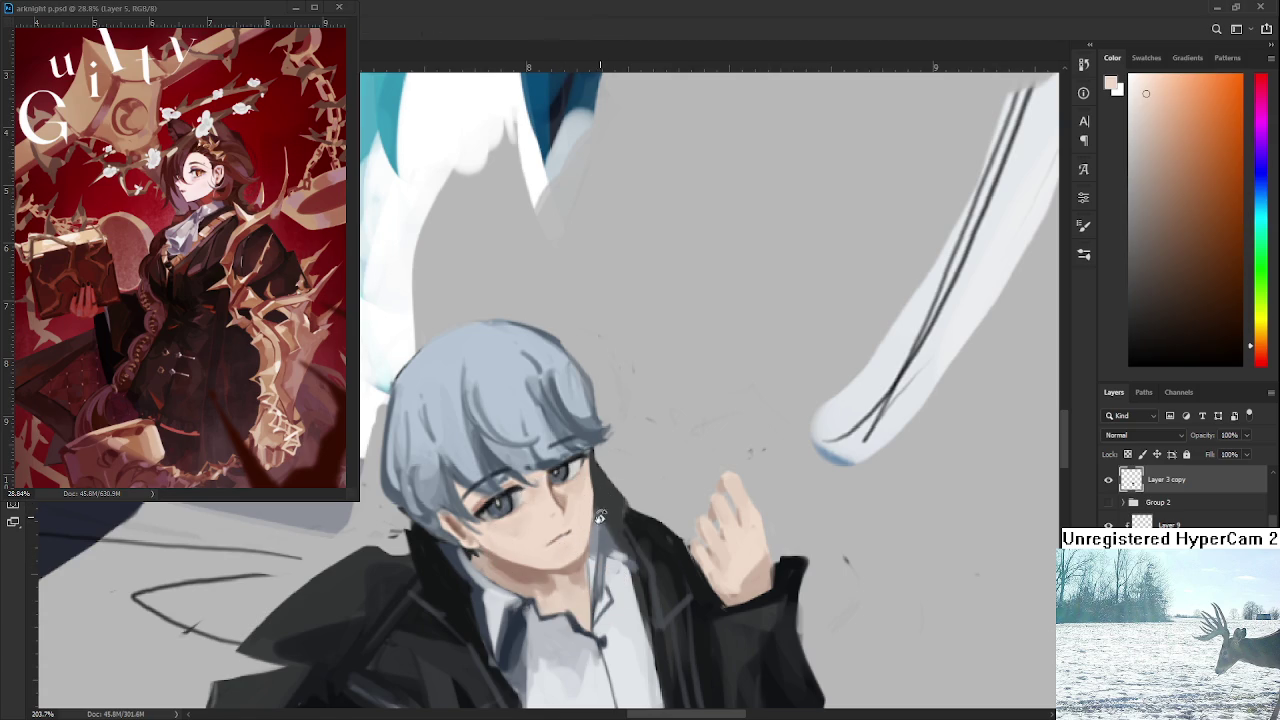
Add a darker brown shadow and light peach cheek tones on the lower face and neck.
{"action": "left_click_drag", "start_coordinate": [600, 522], "coordinate": [488, 545]}
{"action": "left_click", "coordinate": [472, 550], "text": "alt"}
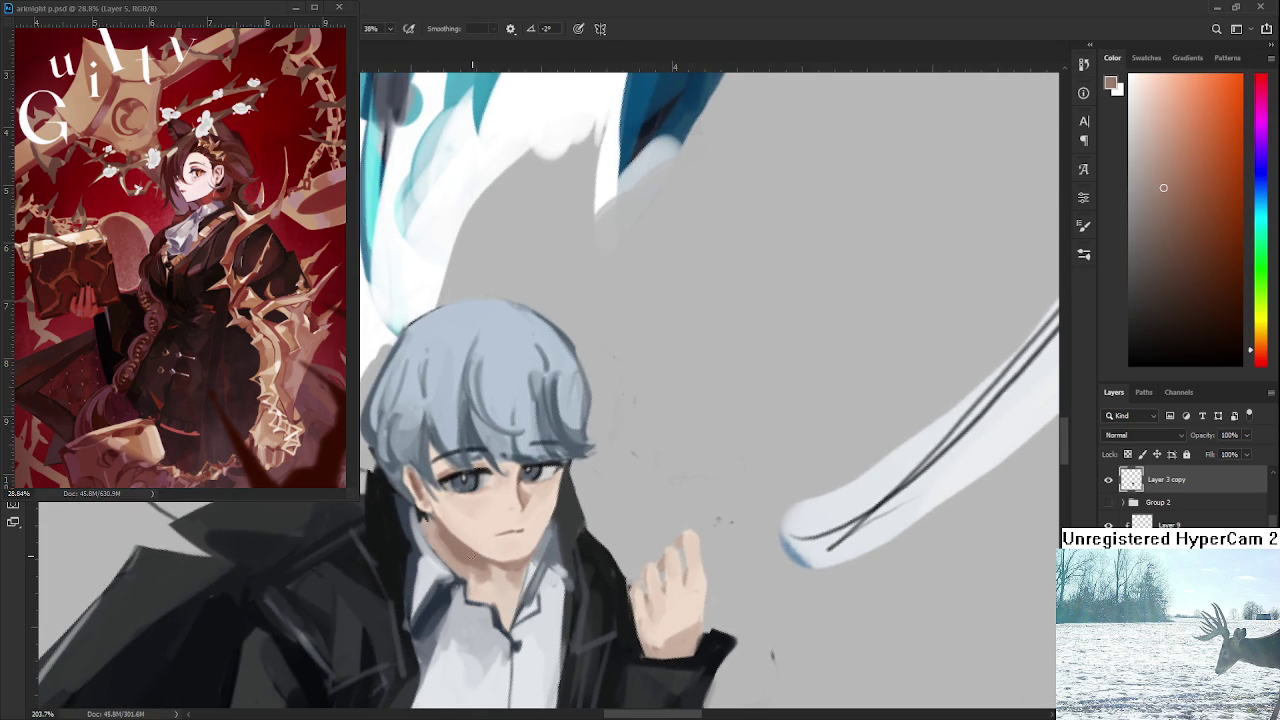
{"action": "left_click", "coordinate": [468, 532], "text": "alt"}
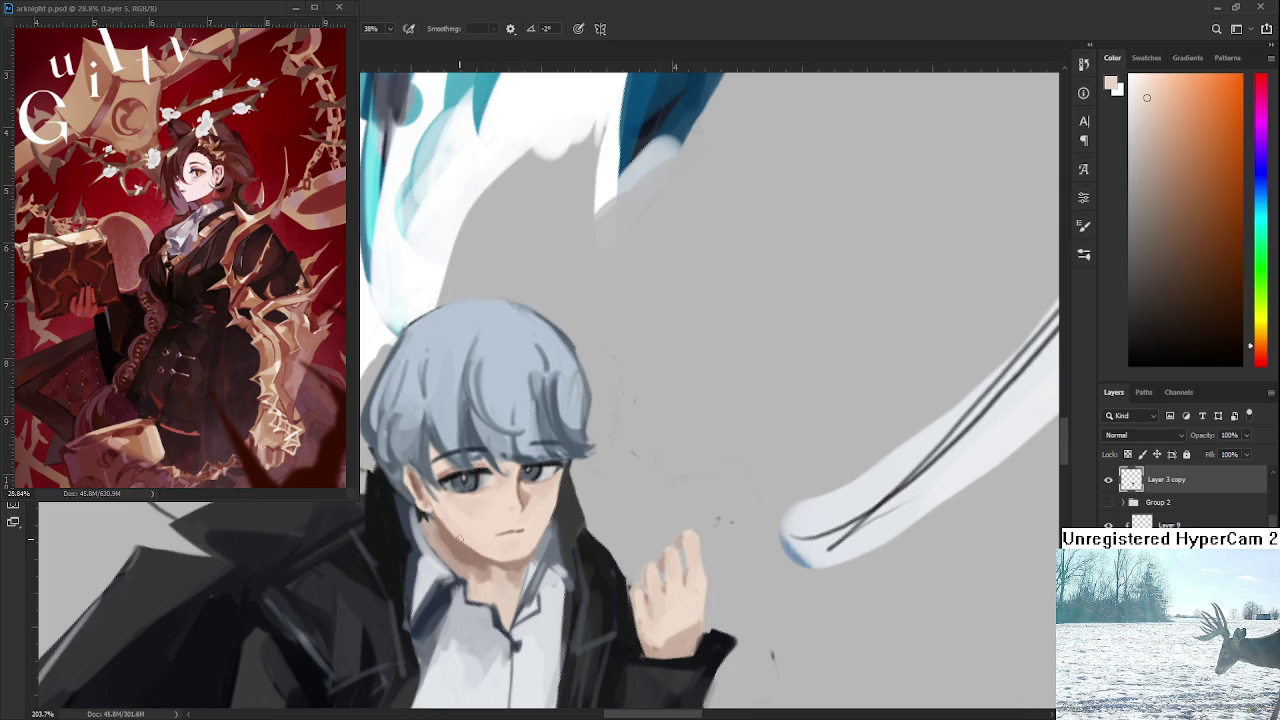
{"action": "left_click", "coordinate": [490, 552], "text": "alt"}
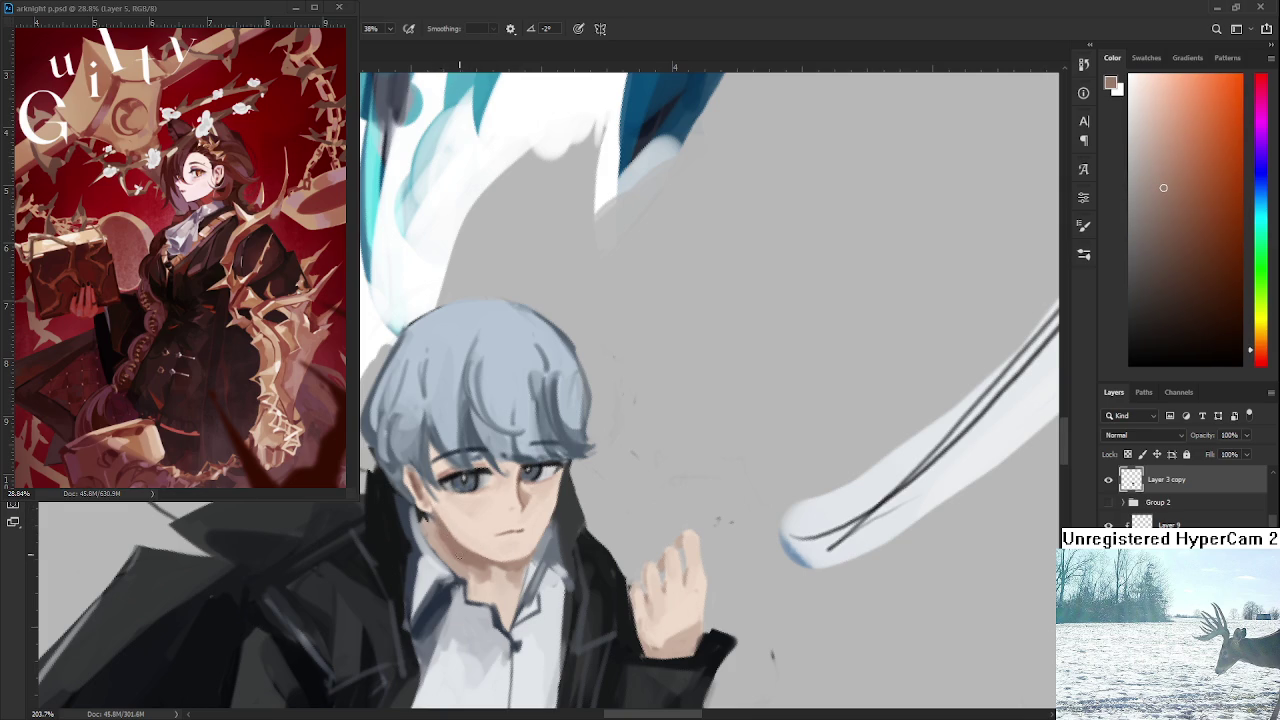
{"action": "left_click", "coordinate": [471, 538], "text": "alt"}
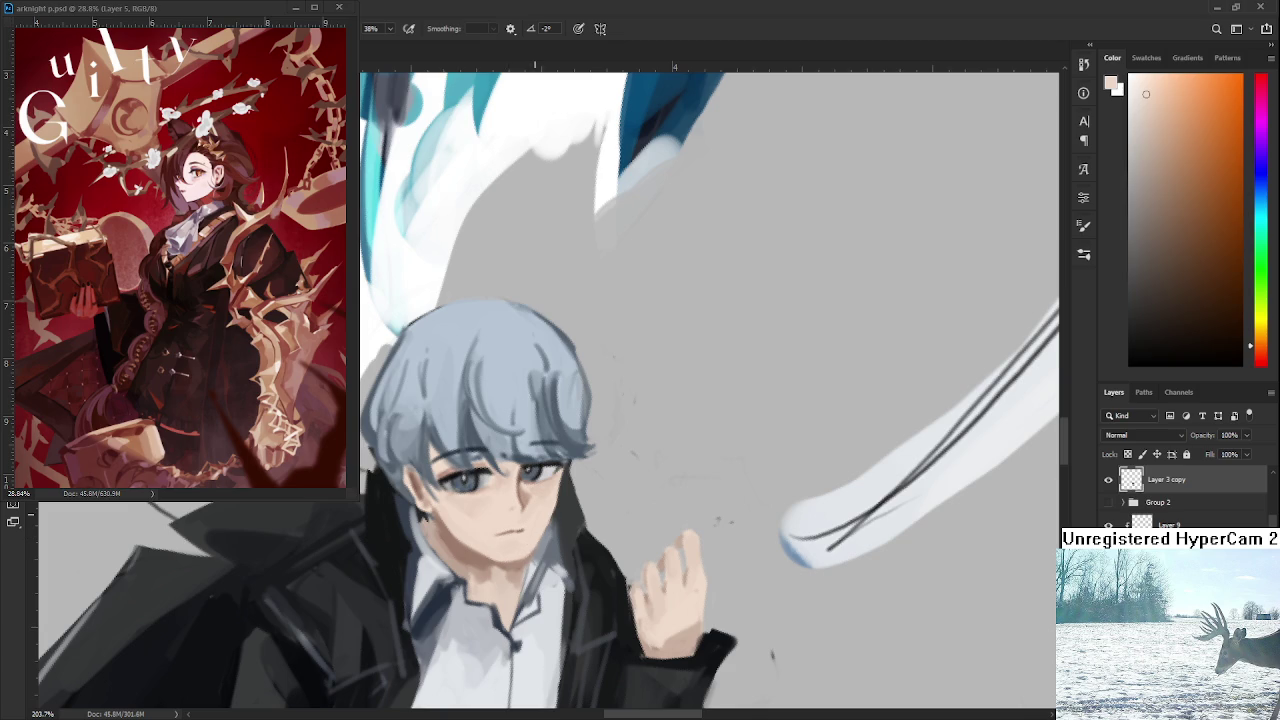
{"action": "key", "text": "r"}
{"action": "left_click_drag", "start_coordinate": [526, 550], "coordinate": [590, 540]}
{"action": "scroll", "coordinate": [610, 475], "scroll_direction": "down", "scroll_amount": 5}
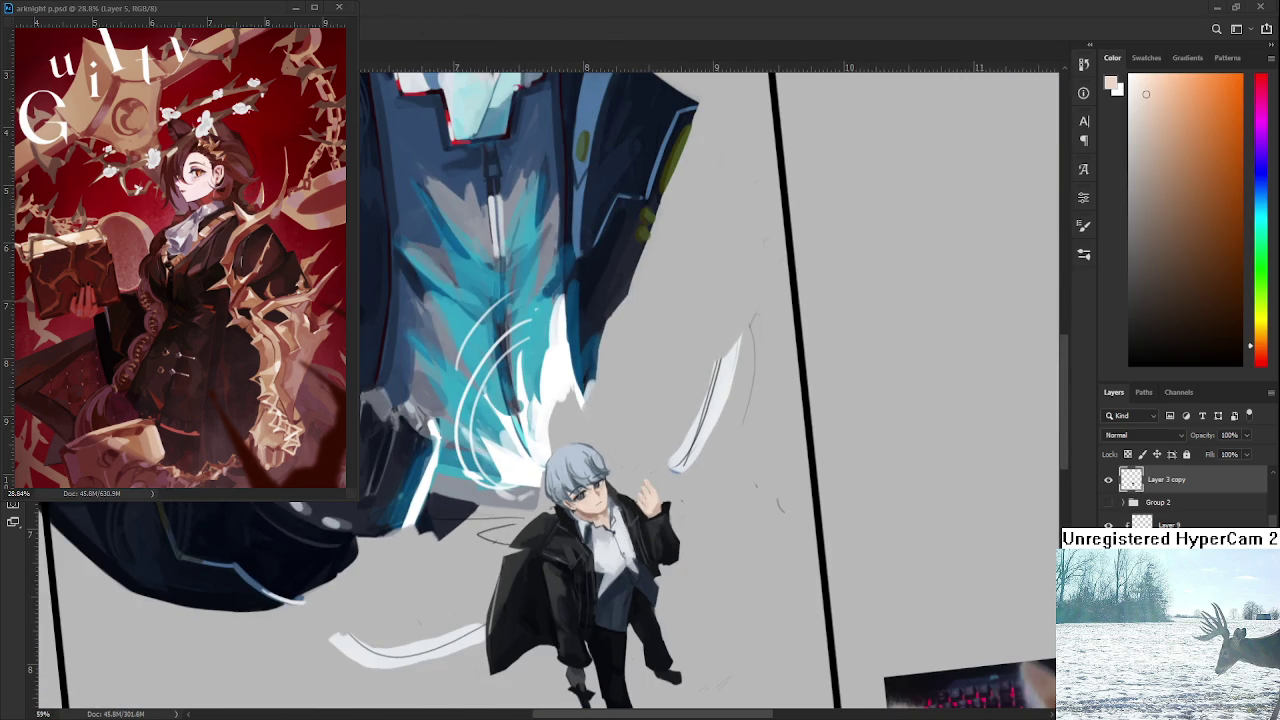
Zoom in and paint eye details with the dark blue-black sampled from the eye.
{"action": "scroll", "coordinate": [629, 490], "scroll_direction": "up", "scroll_amount": 2}
{"action": "scroll", "coordinate": [629, 490], "scroll_direction": "up", "scroll_amount": 2}
{"action": "scroll", "coordinate": [629, 490], "scroll_direction": "up", "scroll_amount": 2}
{"action": "scroll", "coordinate": [629, 490], "scroll_direction": "up", "scroll_amount": 2}
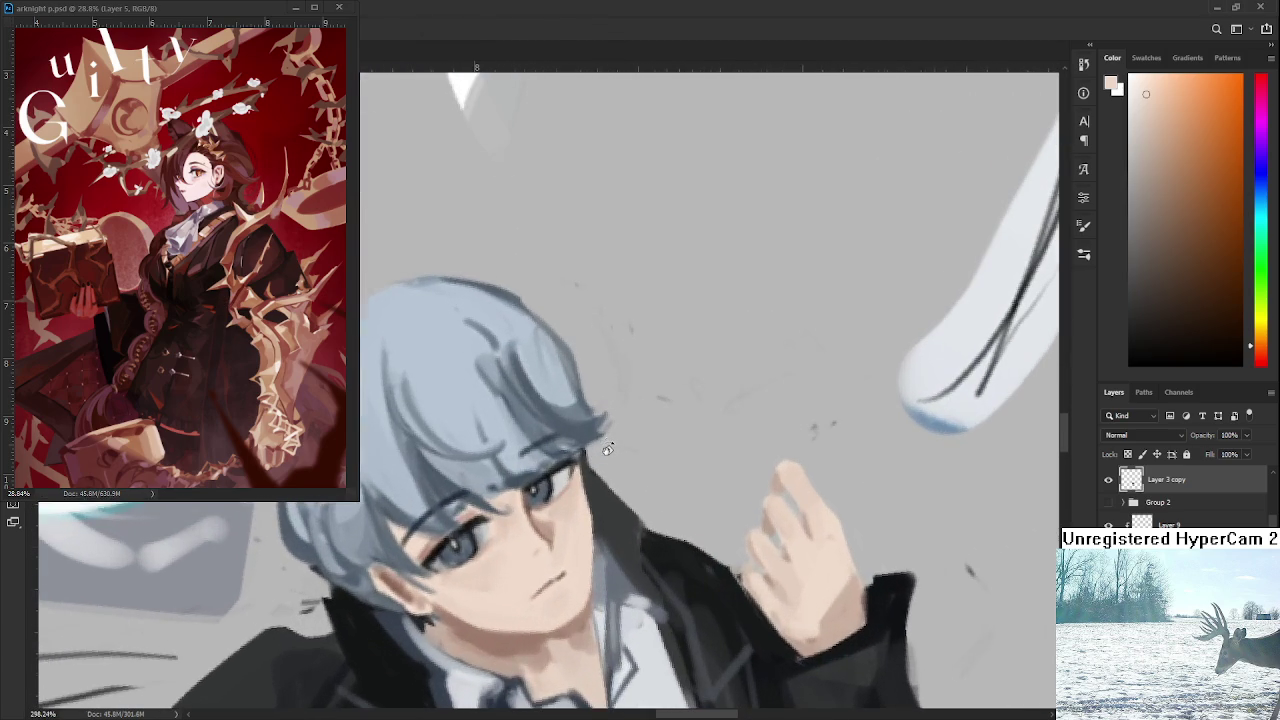
{"action": "left_click", "coordinate": [585, 490], "text": "alt"}
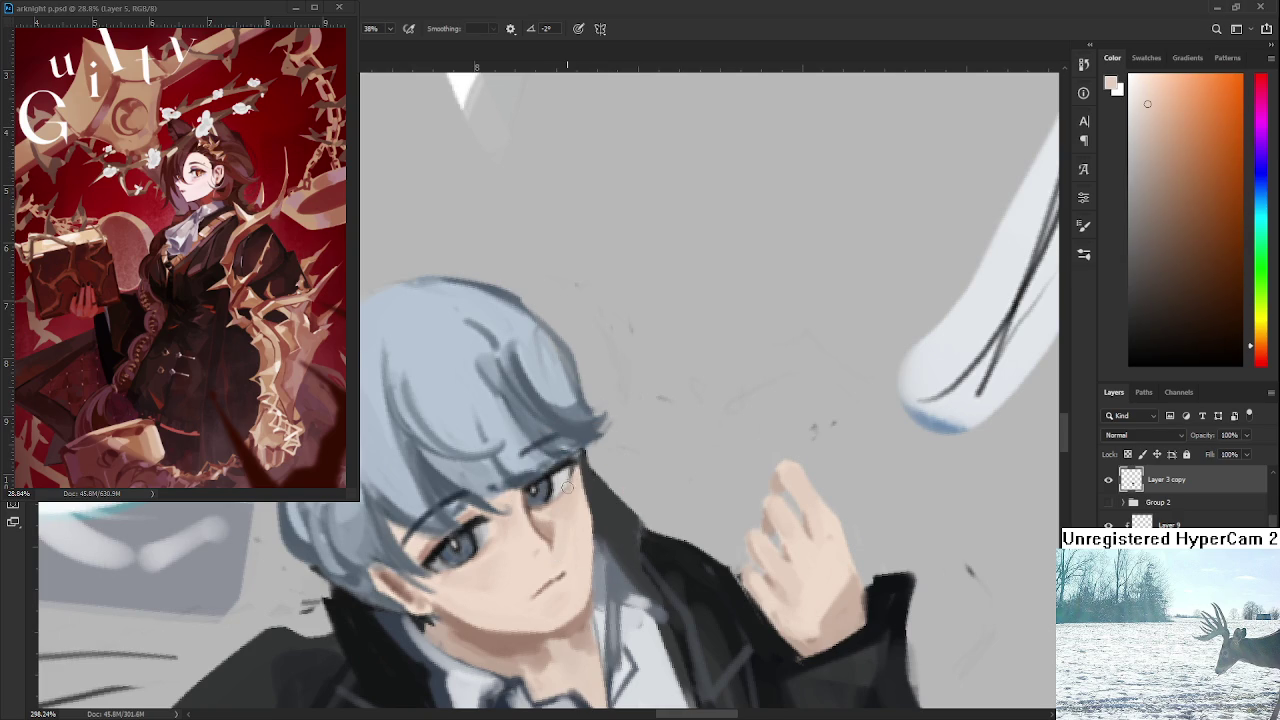
{"action": "left_click", "coordinate": [588, 480], "text": "alt"}
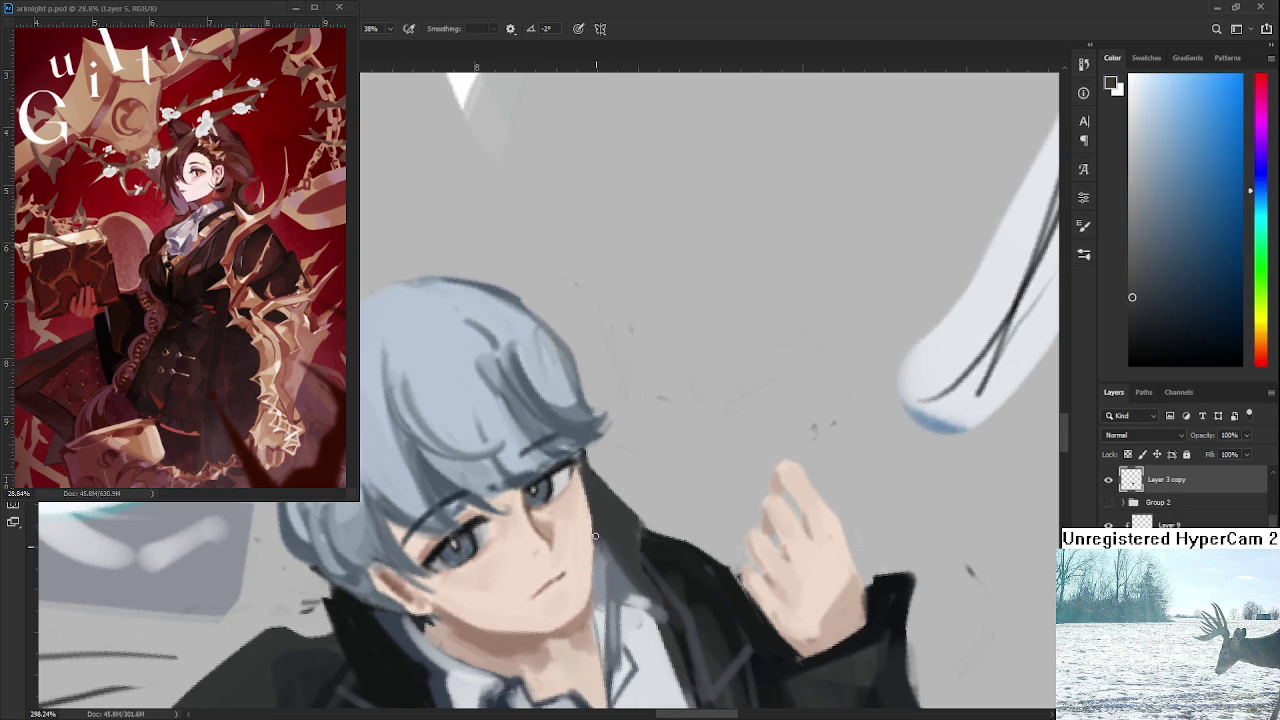
Touch up the lower face with the skin tone sampled near the chin.
{"action": "left_click_drag", "start_coordinate": [592, 547], "coordinate": [596, 468]}
{"action": "left_click", "coordinate": [508, 540], "text": "alt"}
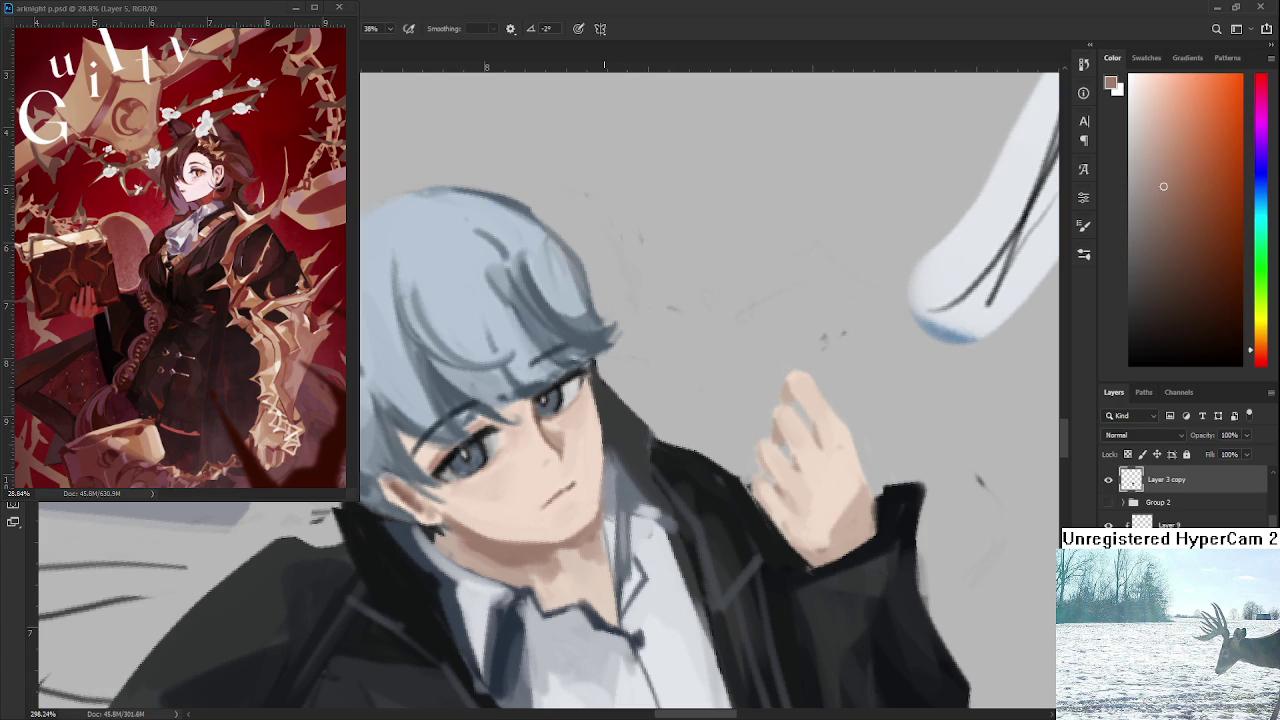
{"action": "scroll", "coordinate": [590, 382], "scroll_direction": "down", "scroll_amount": 2}
{"action": "scroll", "coordinate": [588, 388], "scroll_direction": "down", "scroll_amount": 2}
{"action": "scroll", "coordinate": [586, 395], "scroll_direction": "down", "scroll_amount": 2}
{"action": "key", "text": "space"}
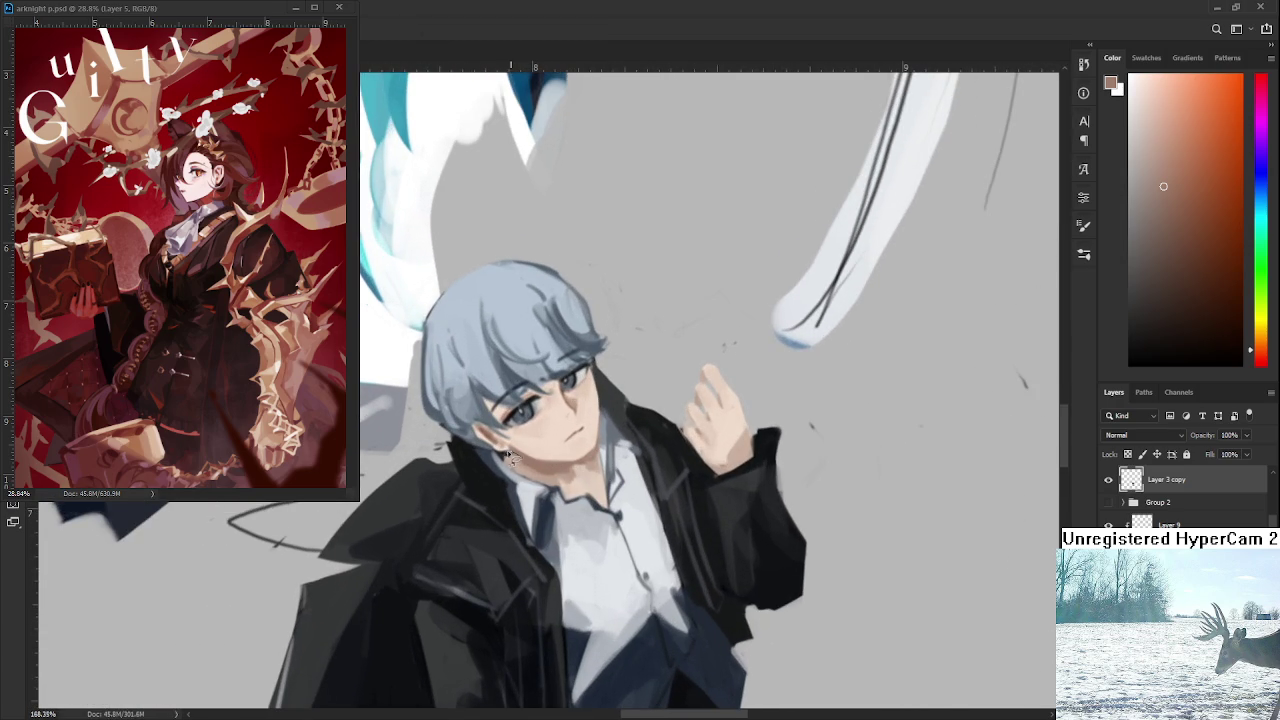
{"action": "mouse_move", "coordinate": [500, 453]}
{"action": "left_mouse_down"}
{"action": "mouse_move", "coordinate": [619, 361]}
{"action": "mouse_move", "coordinate": [604, 449]}
{"action": "left_mouse_up"}
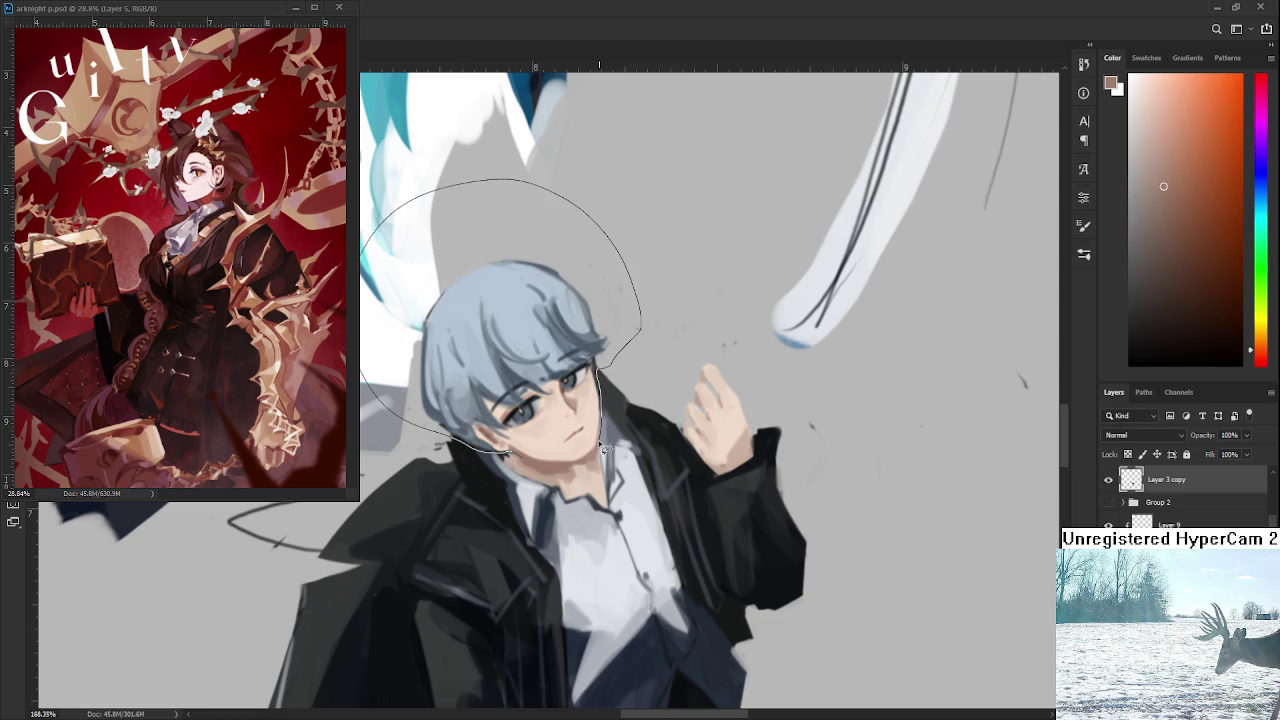
Close the freehand Lasso outline around the boy's head, then clear the selection.
{"action": "left_click_drag", "start_coordinate": [546, 465], "coordinate": [546, 465]}
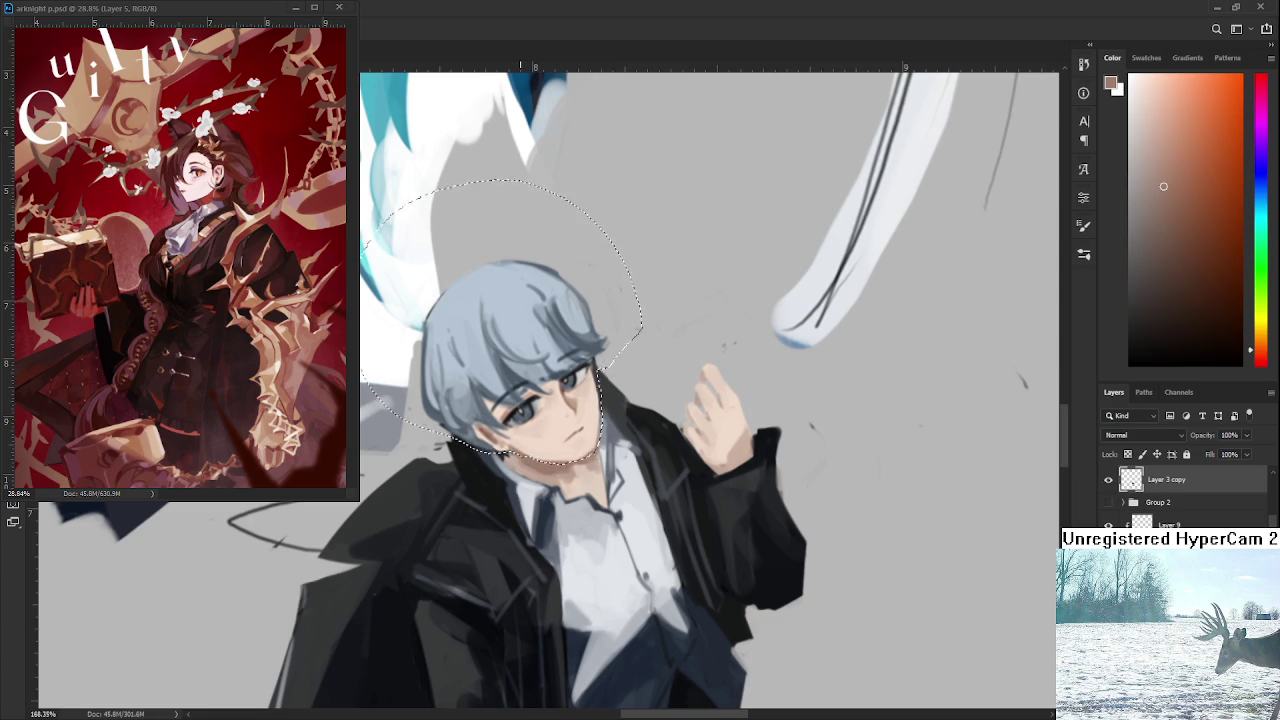
{"action": "scroll", "coordinate": [546, 465], "scroll_direction": "down", "scroll_amount": 5}
{"action": "key", "text": "ctrl+d"}
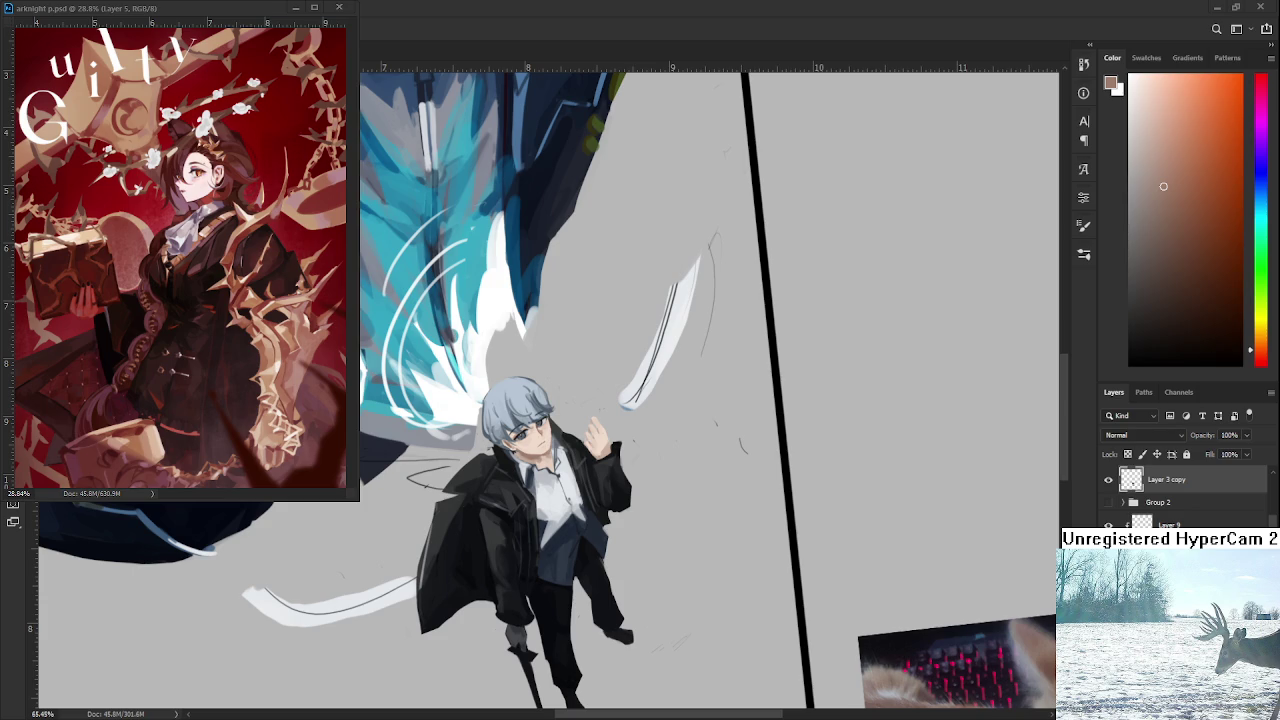
{"action": "scroll", "coordinate": [560, 400], "scroll_direction": "down", "scroll_amount": 3}
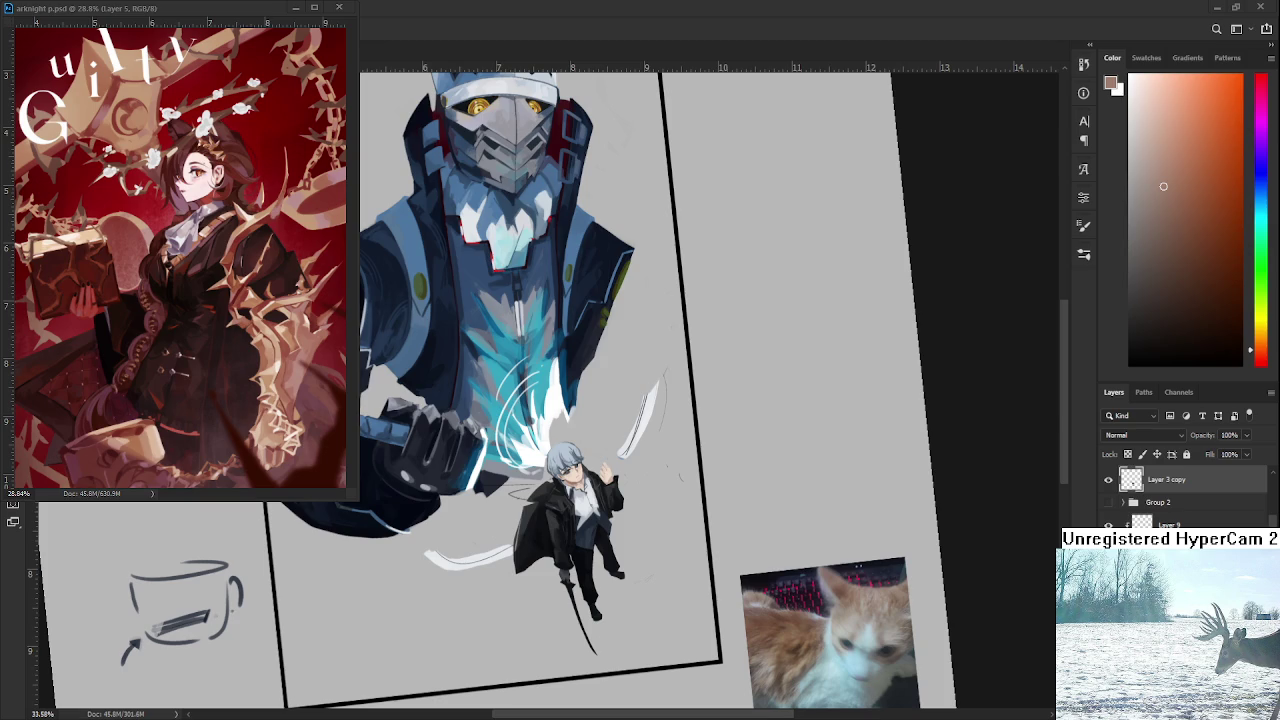
{"action": "scroll", "coordinate": [578, 470], "scroll_direction": "up", "scroll_amount": 8}
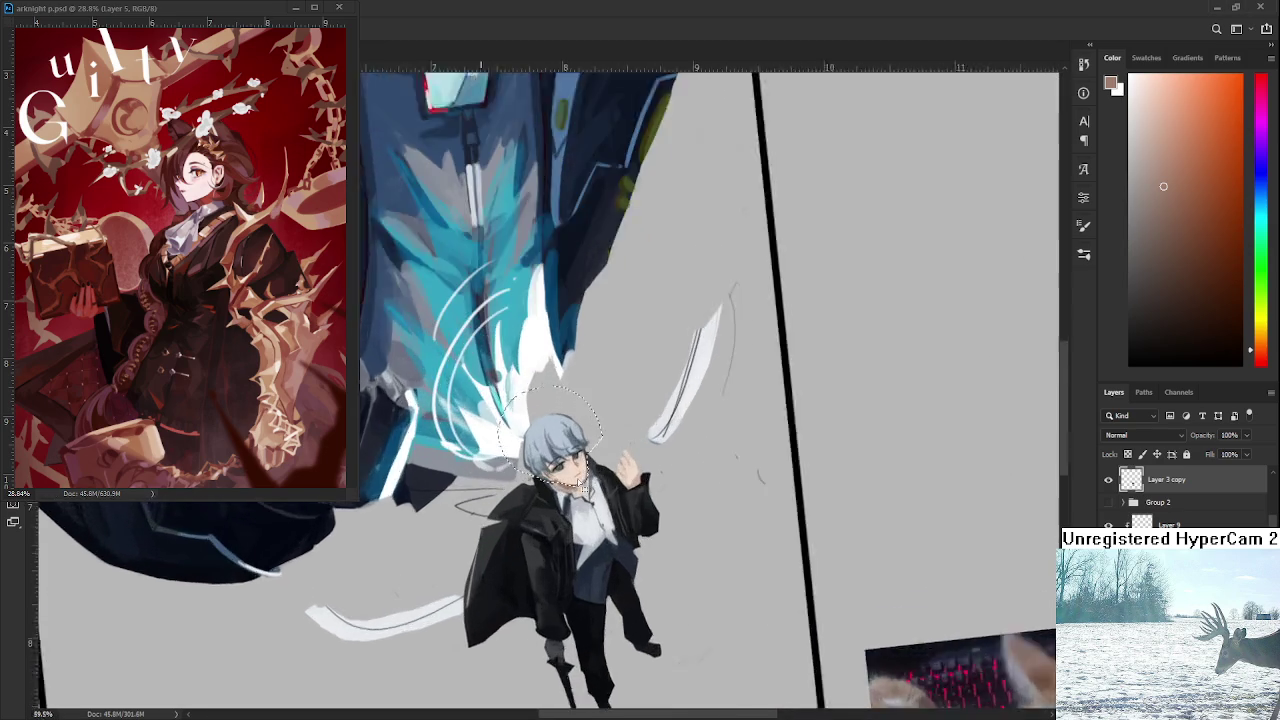
{"action": "scroll", "coordinate": [575, 477], "scroll_direction": "down", "scroll_amount": 2}
{"action": "scroll", "coordinate": [575, 477], "scroll_direction": "down", "scroll_amount": 1}
Free-transform the selected head, enlarging, skewing, rotating and nudging it into place.
{"action": "key", "text": "ctrl+t"}
{"action": "left_click_drag", "start_coordinate": [440, 294], "coordinate": [425, 295]}
{"action": "mouse_move", "coordinate": [461, 384]}
{"action": "left_mouse_down"}
{"action": "mouse_move", "coordinate": [455, 374]}
{"action": "mouse_move", "coordinate": [540, 400]}
{"action": "left_mouse_up"}
{"action": "scroll", "coordinate": [604, 455], "scroll_direction": "up", "scroll_amount": 2}
{"action": "left_click_drag", "start_coordinate": [604, 455], "coordinate": [583, 431]}
{"action": "scroll", "coordinate": [585, 445], "scroll_direction": "down", "scroll_amount": 3}
{"action": "scroll", "coordinate": [585, 445], "scroll_direction": "down", "scroll_amount": 2}
{"action": "scroll", "coordinate": [585, 425], "scroll_direction": "up", "scroll_amount": 2}
{"action": "scroll", "coordinate": [585, 425], "scroll_direction": "up", "scroll_amount": 3}
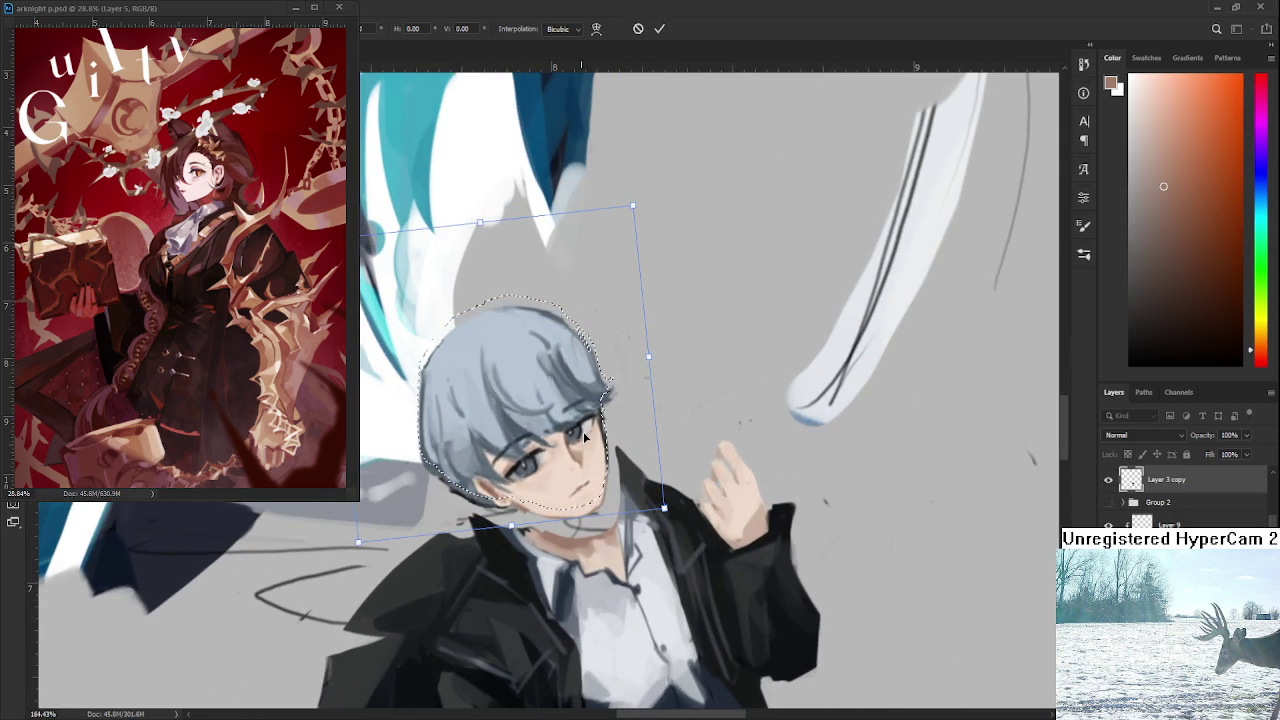
{"action": "left_click_drag", "start_coordinate": [584, 437], "coordinate": [590, 445]}
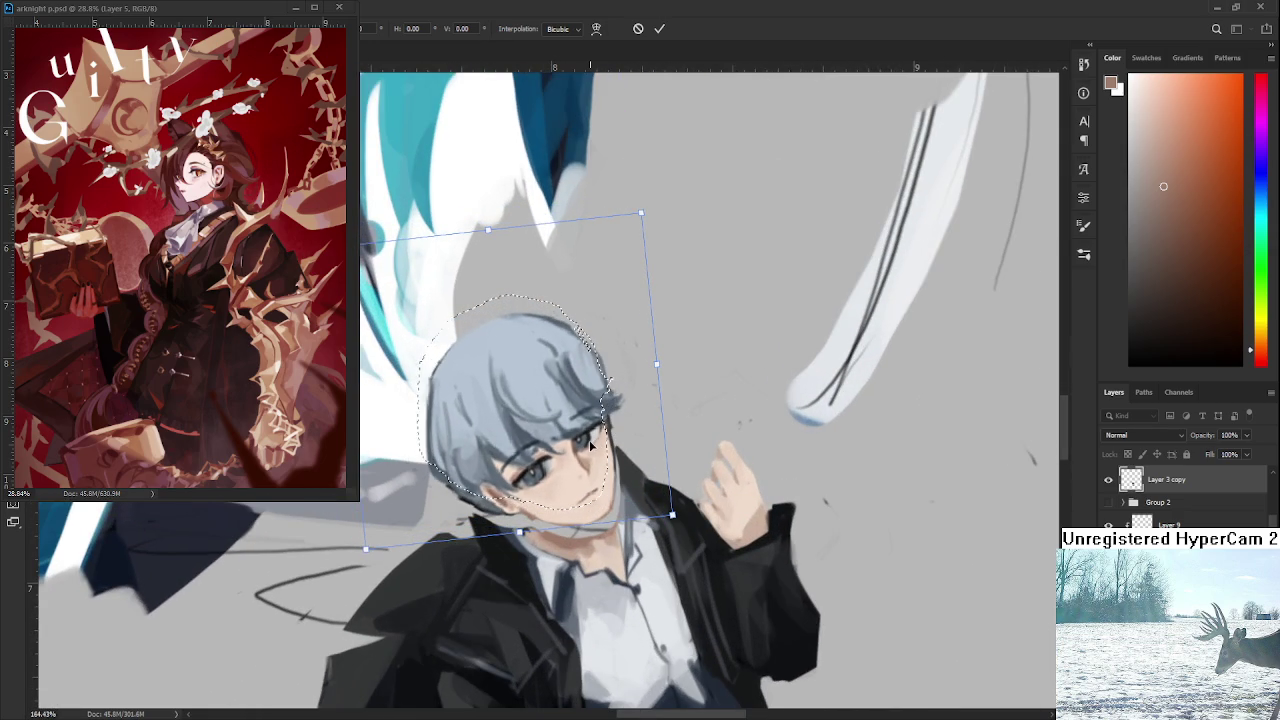
{"action": "scroll", "coordinate": [565, 440], "scroll_direction": "up", "scroll_amount": 1}
{"action": "scroll", "coordinate": [555, 450], "scroll_direction": "up", "scroll_amount": 1}
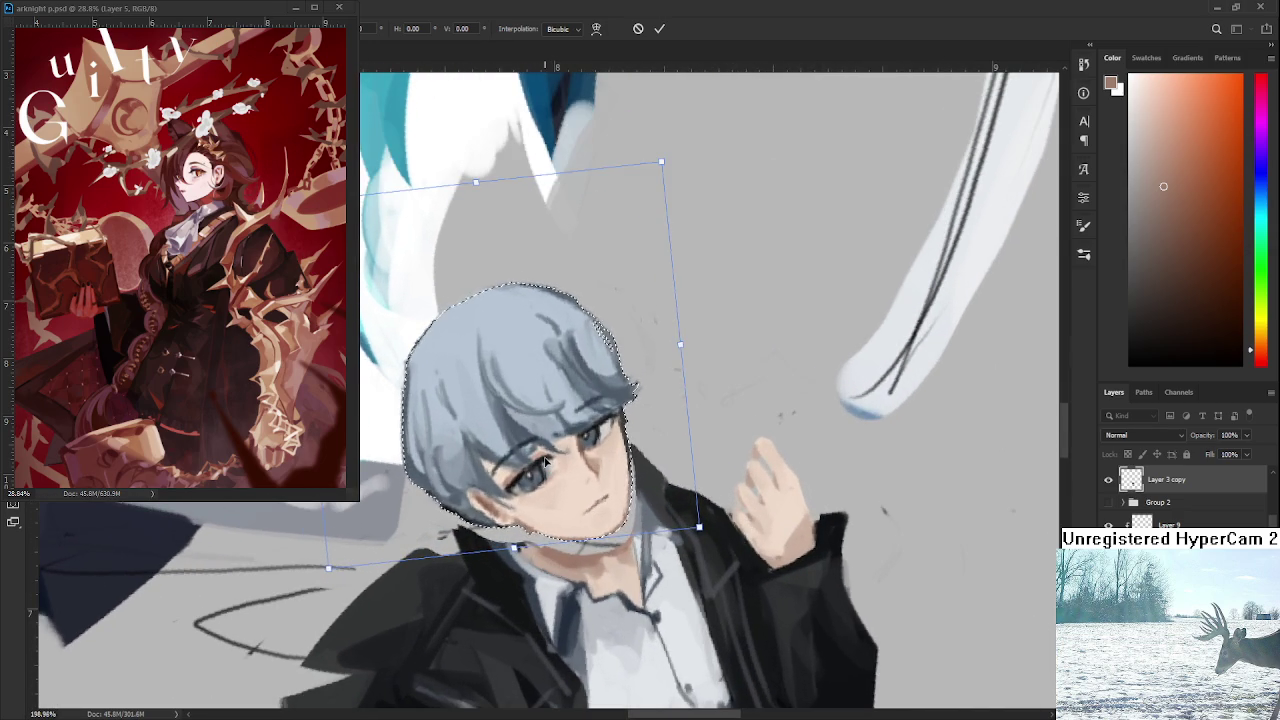
Commit the head transform, deselect, and sample a light face skin tone with the Brush.
{"action": "key", "text": "Return"}
{"action": "key", "text": "ctrl+d"}
{"action": "scroll", "coordinate": [520, 490], "scroll_direction": "up", "scroll_amount": 1}
{"action": "scroll", "coordinate": [500, 505], "scroll_direction": "up", "scroll_amount": 1}
{"action": "key", "text": "b"}
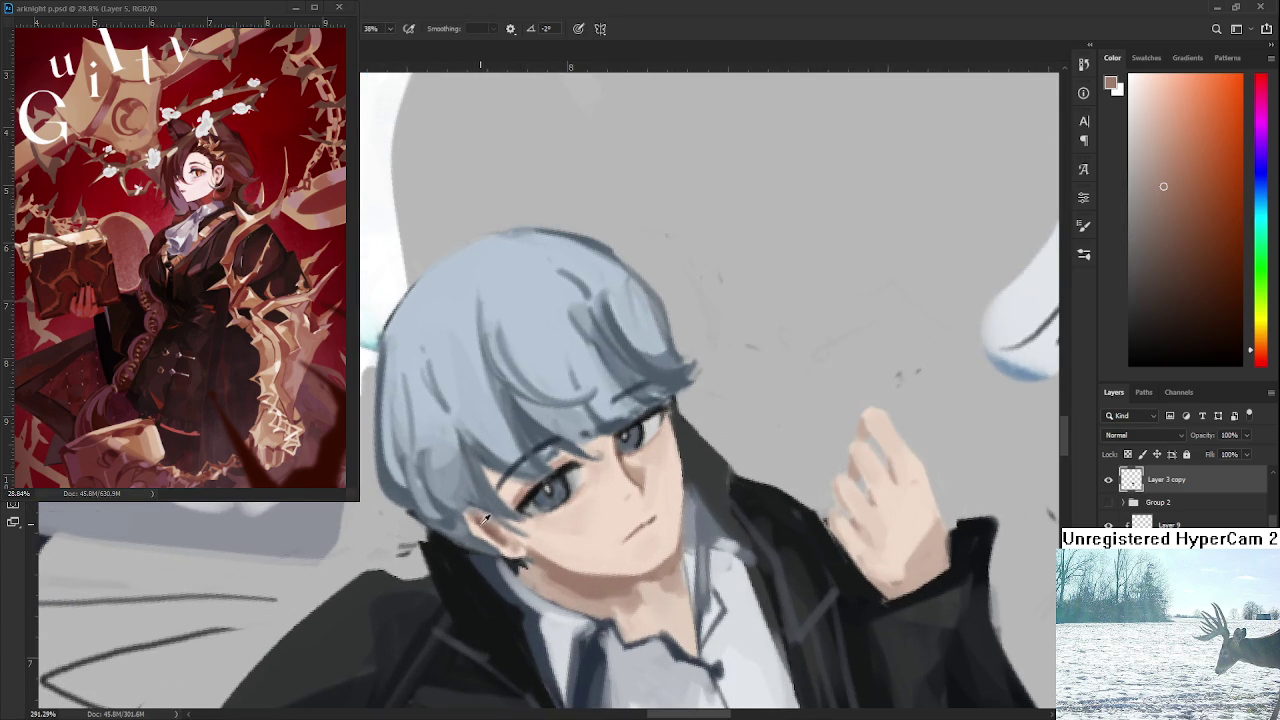
{"action": "left_click", "coordinate": [487, 529], "text": "alt"}
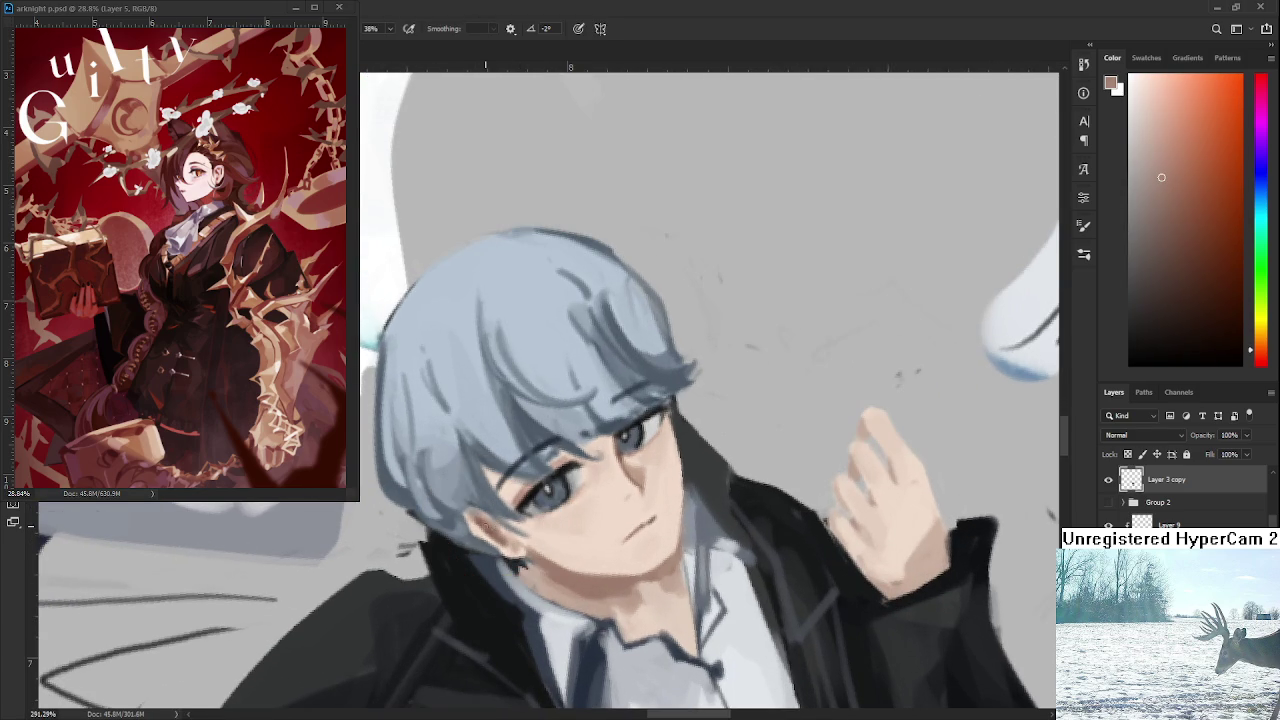
Paint light skin over the cheek and a dark shadow along the ear and jaw.
{"action": "left_click", "coordinate": [480, 524], "text": "alt"}
{"action": "left_click_drag", "start_coordinate": [466, 514], "coordinate": [478, 546]}
{"action": "left_click", "coordinate": [468, 528], "text": "alt"}
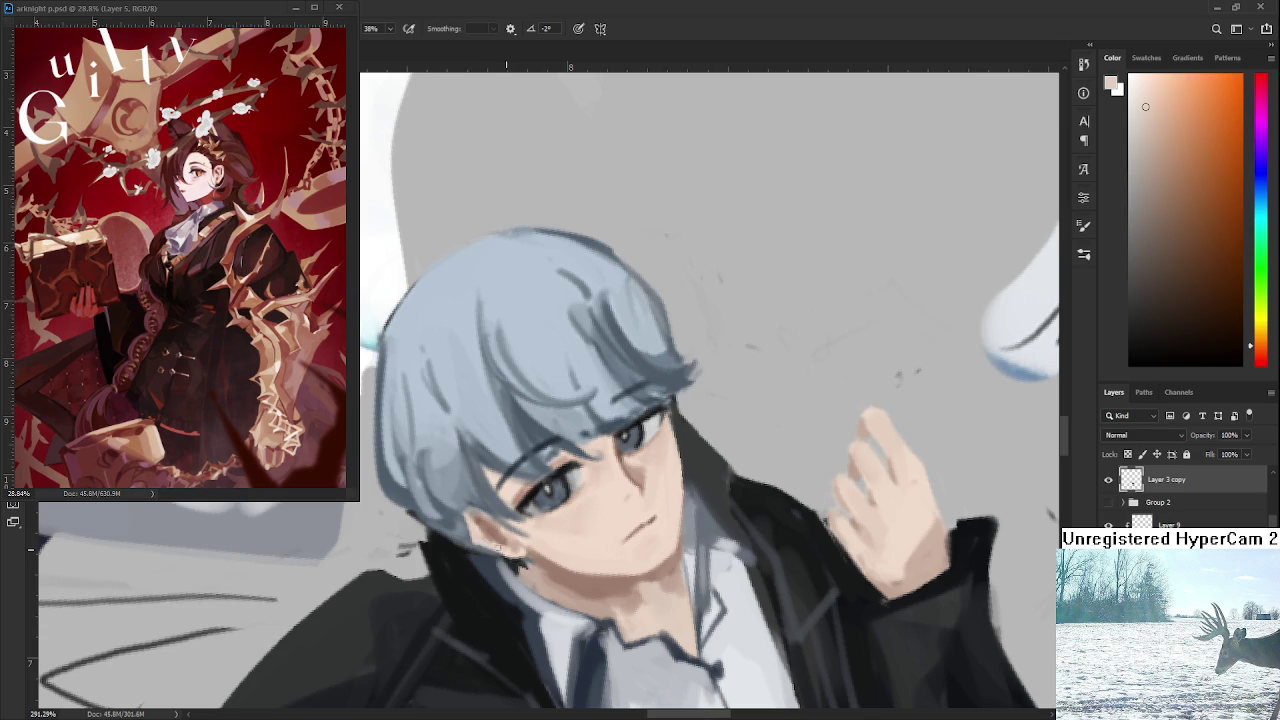
{"action": "left_click", "coordinate": [488, 534], "text": "alt"}
{"action": "left_click_drag", "start_coordinate": [481, 524], "coordinate": [504, 541]}
{"action": "left_click", "coordinate": [510, 550], "text": "alt"}
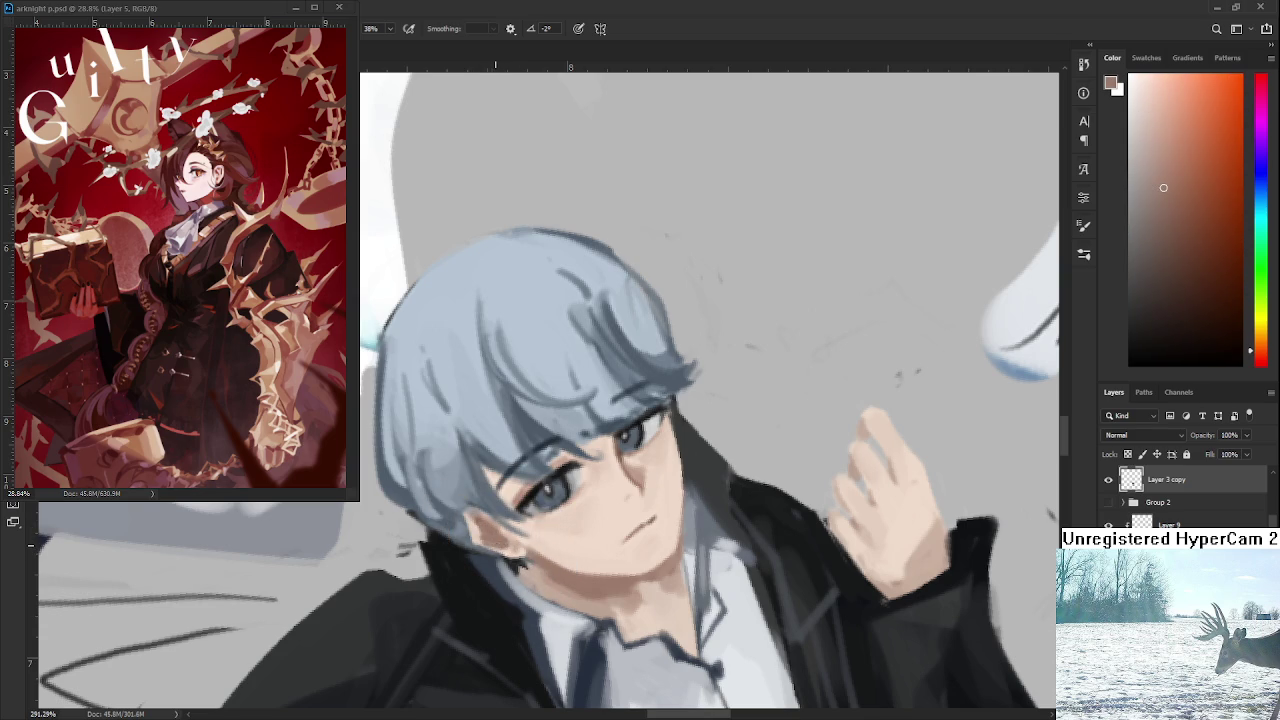
Trace a closed Lasso selection around the boy's head and hair.
{"action": "scroll", "coordinate": [500, 545], "scroll_direction": "down", "scroll_amount": 1}
{"action": "scroll", "coordinate": [502, 540], "scroll_direction": "down", "scroll_amount": 5}
{"action": "scroll", "coordinate": [525, 505], "scroll_direction": "up", "scroll_amount": 1}
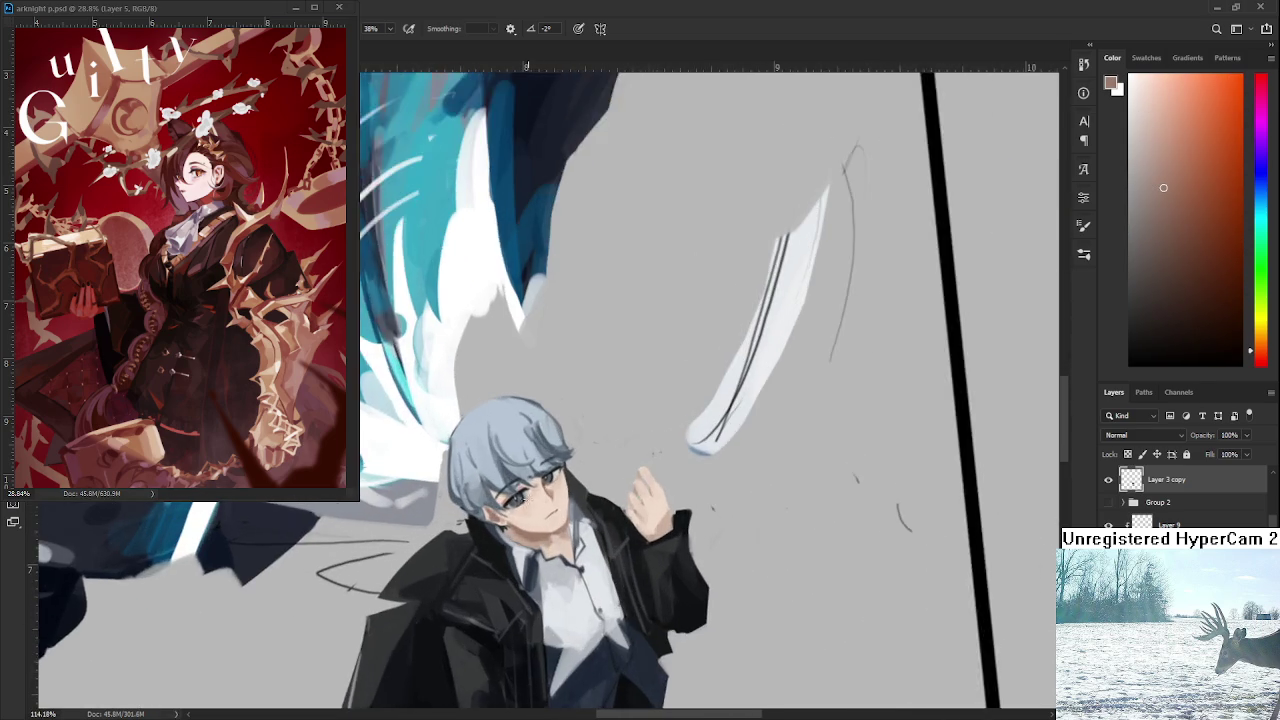
{"action": "scroll", "coordinate": [525, 505], "scroll_direction": "up", "scroll_amount": 2}
{"action": "mouse_move", "coordinate": [560, 548]}
{"action": "left_mouse_down"}
{"action": "mouse_move", "coordinate": [410, 425]}
{"action": "mouse_move", "coordinate": [588, 506]}
{"action": "left_mouse_up"}
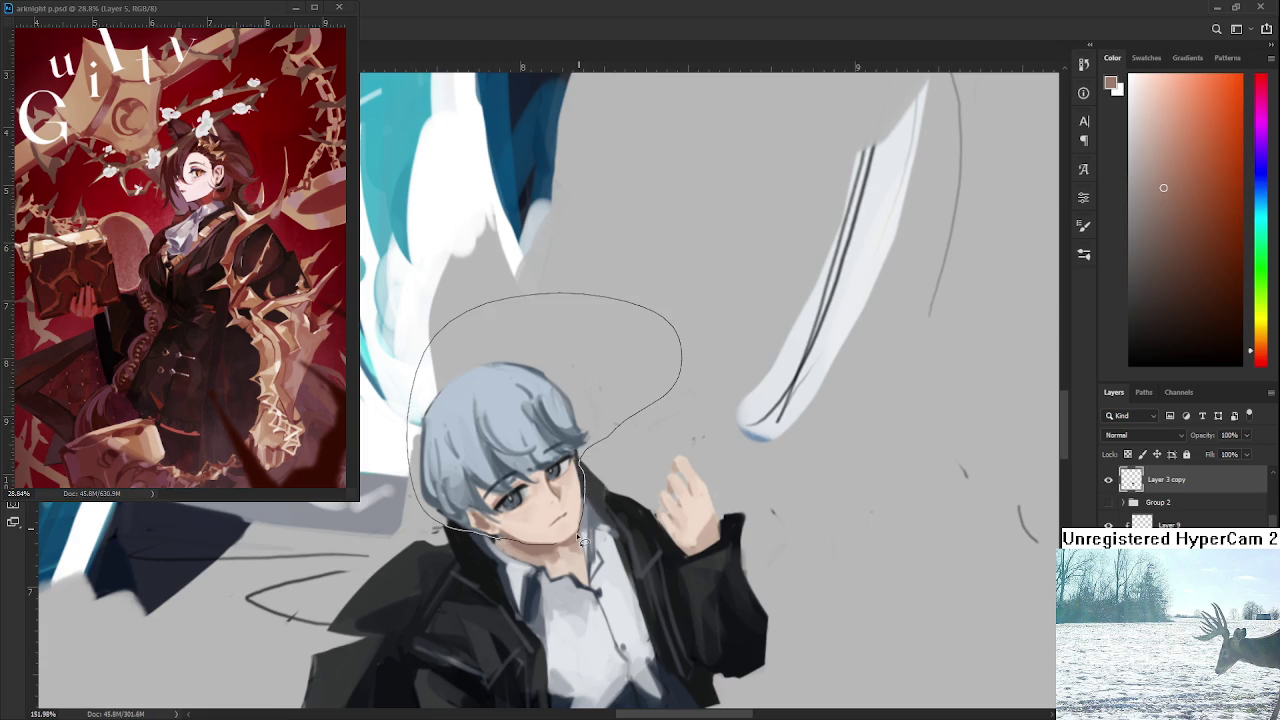
{"action": "left_click_drag", "start_coordinate": [588, 507], "coordinate": [558, 545]}
{"action": "scroll", "coordinate": [558, 545], "scroll_direction": "up", "scroll_amount": 2}
{"action": "scroll", "coordinate": [560, 537], "scroll_direction": "down", "scroll_amount": 2}
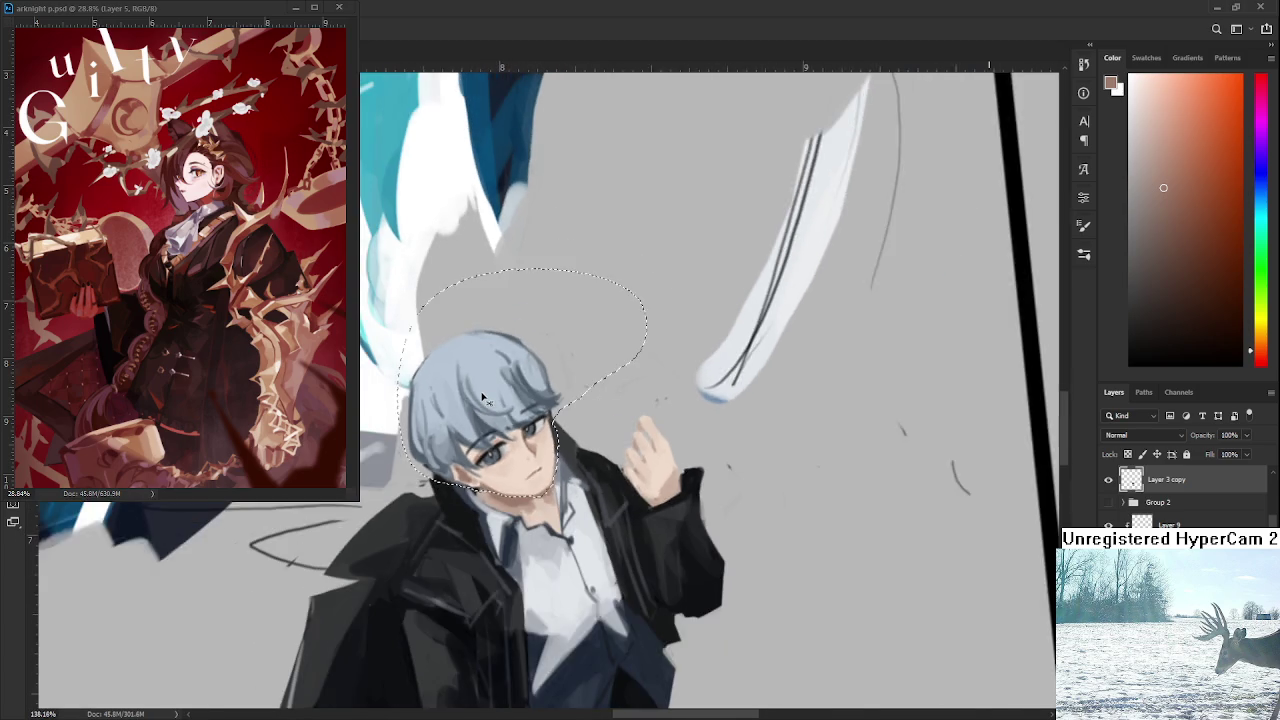
Free-transform the selected head, scaling it up slightly and nudging it a few pixels higher.
{"action": "scroll", "coordinate": [560, 537], "scroll_direction": "down", "scroll_amount": 2}
{"action": "key", "text": "ctrl+t"}
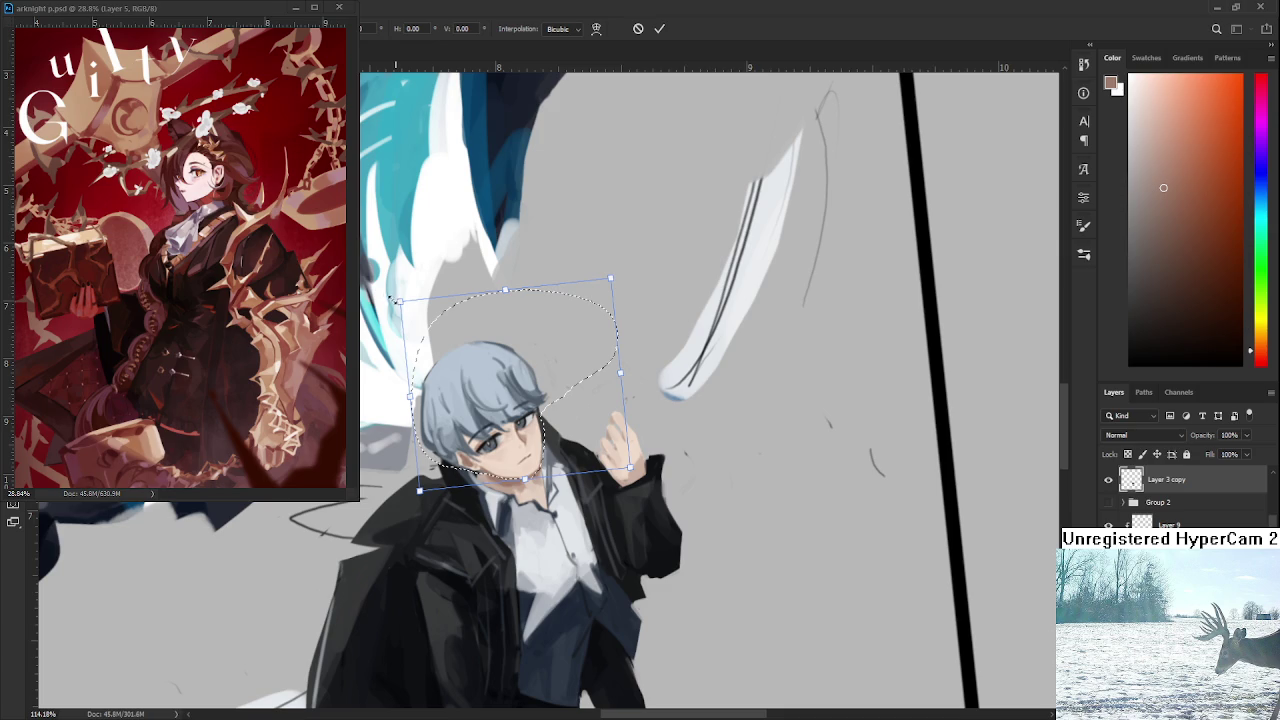
{"action": "left_click_drag", "start_coordinate": [397, 300], "coordinate": [384, 289]}
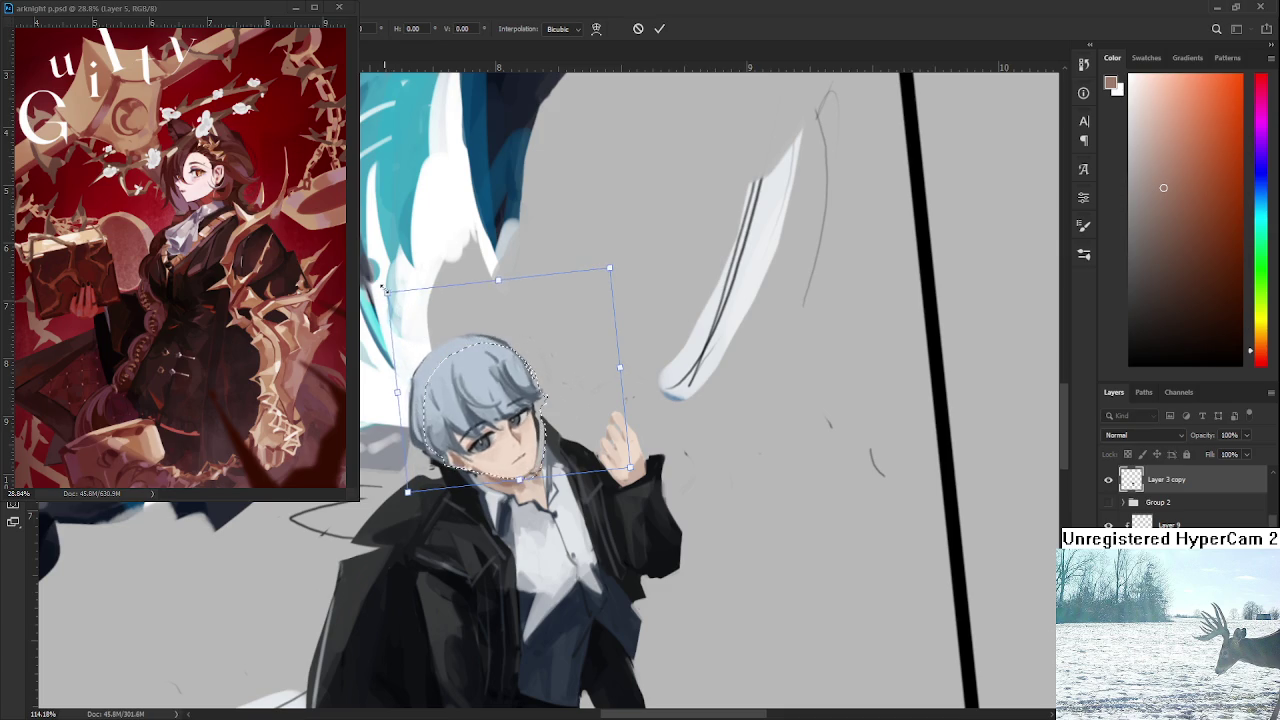
{"action": "mouse_move", "coordinate": [505, 425]}
{"action": "left_mouse_down"}
{"action": "mouse_move", "coordinate": [507, 412]}
{"action": "mouse_move", "coordinate": [562, 440]}
{"action": "left_mouse_up"}
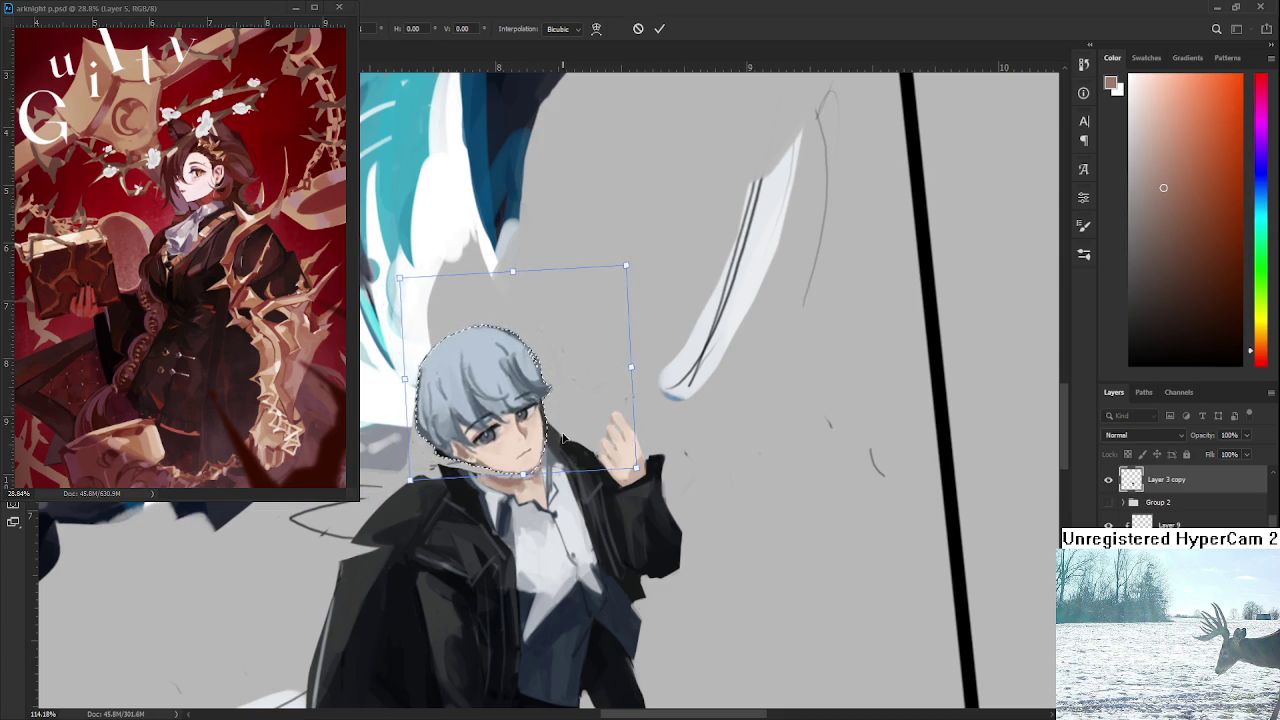
{"action": "left_click_drag", "start_coordinate": [527, 392], "coordinate": [523, 386]}
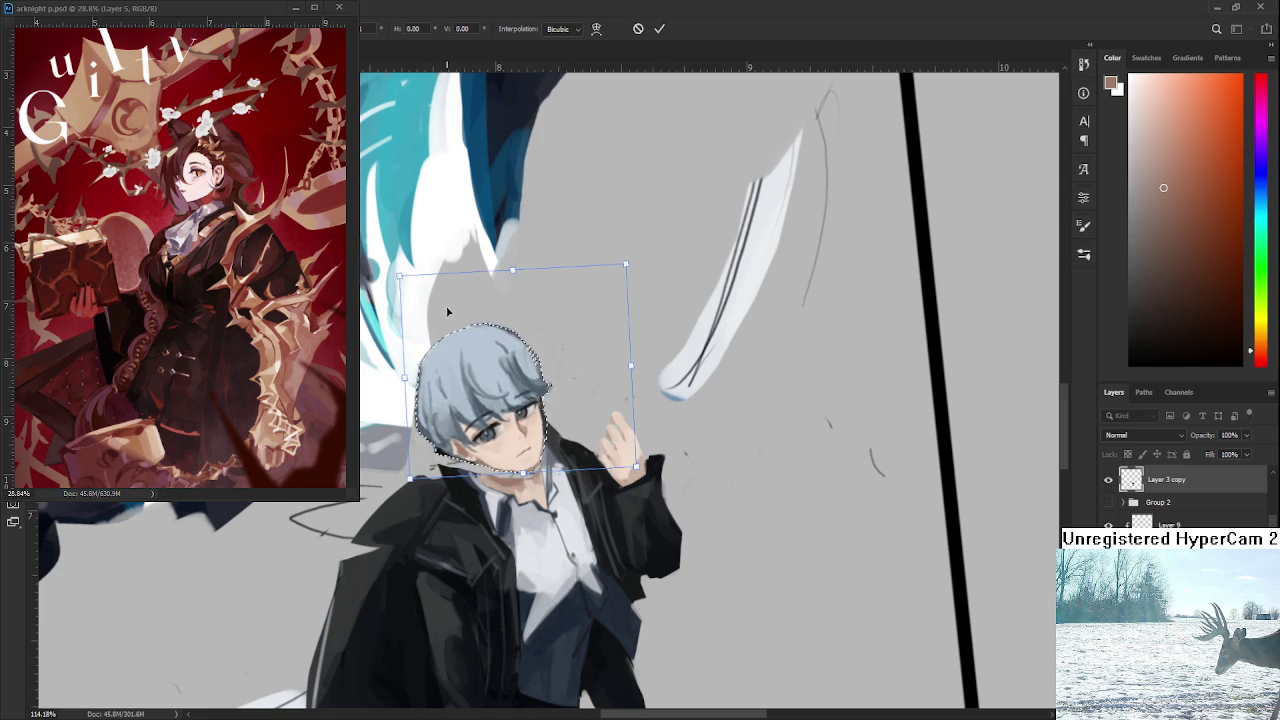
{"action": "left_click_drag", "start_coordinate": [479, 369], "coordinate": [483, 390]}
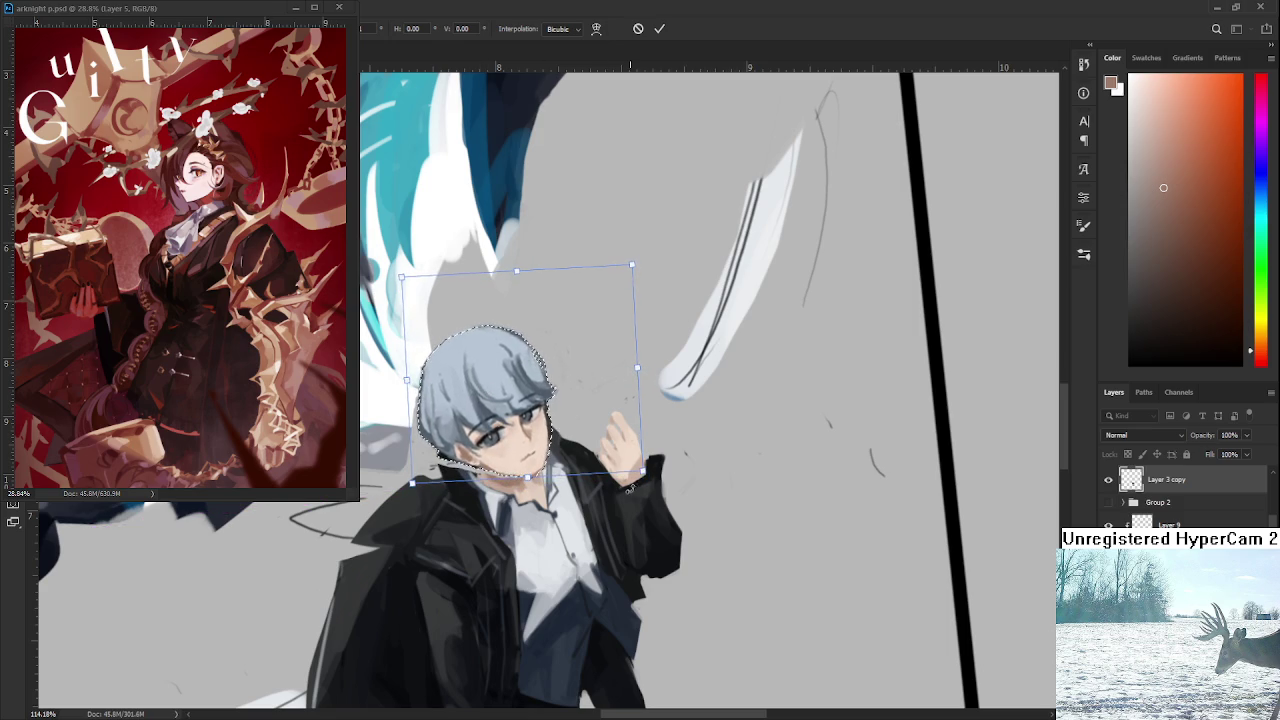
{"action": "left_click_drag", "start_coordinate": [643, 473], "coordinate": [647, 476]}
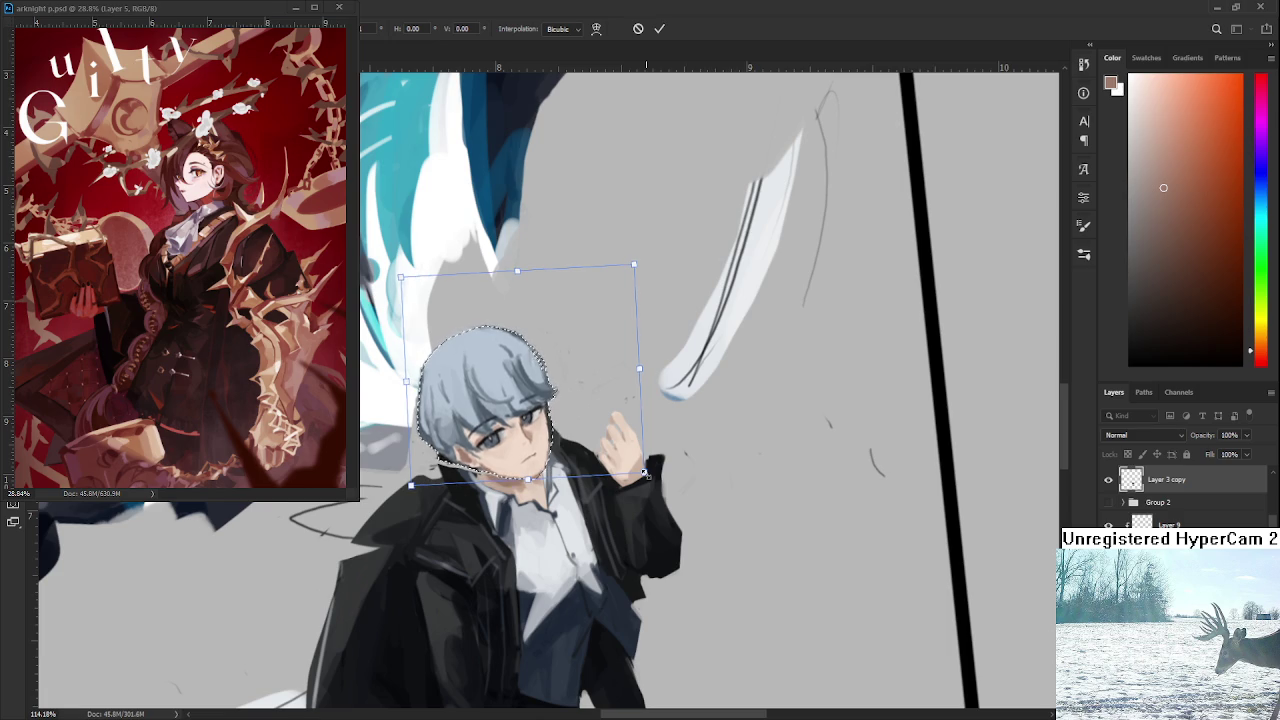
{"action": "scroll", "coordinate": [647, 476], "scroll_direction": "down", "scroll_amount": 3}
{"action": "scroll", "coordinate": [647, 476], "scroll_direction": "down", "scroll_amount": 3}
{"action": "scroll", "coordinate": [647, 455], "scroll_direction": "up", "scroll_amount": 2}
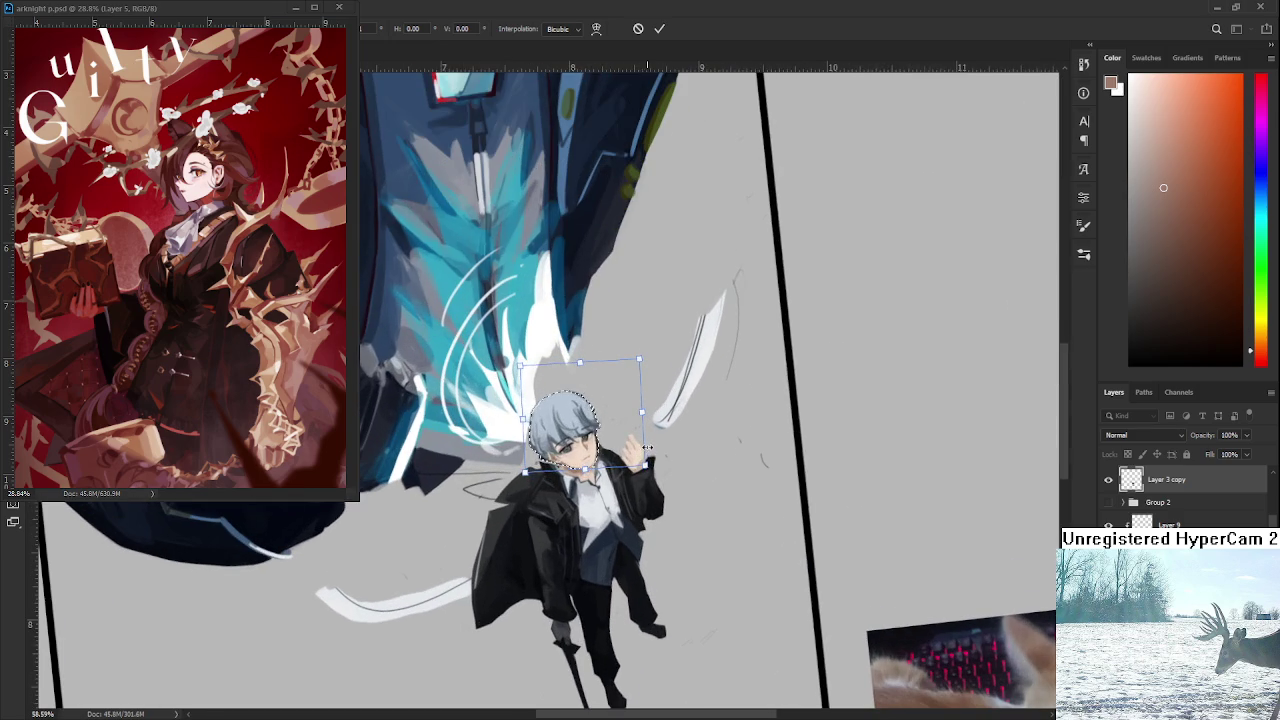
Commit the head transform, rotate the view back upright, and zoom out to review.
{"action": "key", "text": "Return"}
{"action": "left_click_drag", "start_coordinate": [606, 450], "coordinate": [585, 440]}
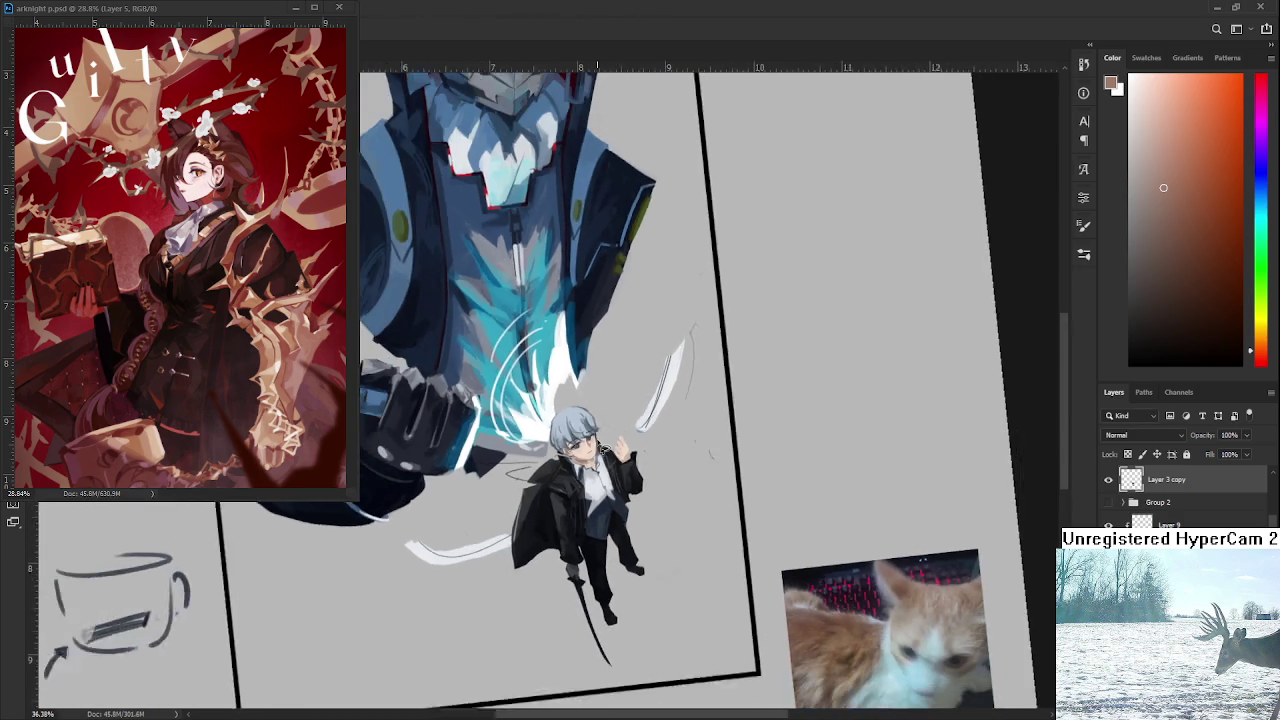
{"action": "scroll", "coordinate": [579, 438], "scroll_direction": "up", "scroll_amount": 2}
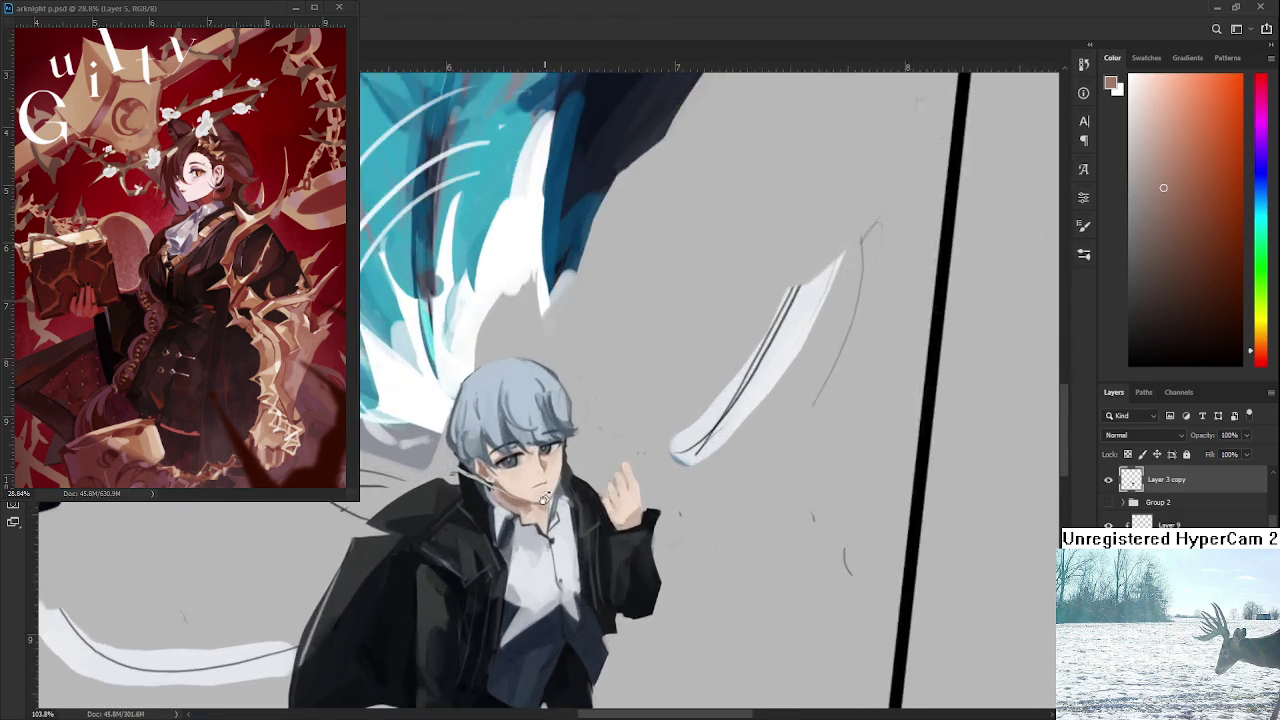
{"action": "scroll", "coordinate": [580, 450], "scroll_direction": "up", "scroll_amount": 2}
{"action": "scroll", "coordinate": [589, 517], "scroll_direction": "down", "scroll_amount": 3}
{"action": "scroll", "coordinate": [597, 519], "scroll_direction": "down", "scroll_amount": 2}
{"action": "scroll", "coordinate": [652, 497], "scroll_direction": "down", "scroll_amount": 2}
{"action": "scroll", "coordinate": [712, 493], "scroll_direction": "down", "scroll_amount": 2}
{"action": "scroll", "coordinate": [699, 490], "scroll_direction": "down", "scroll_amount": 2}
{"action": "mouse_move", "coordinate": [685, 584]}
{"action": "left_mouse_down"}
{"action": "mouse_move", "coordinate": [704, 576]}
{"action": "mouse_move", "coordinate": [677, 486]}
{"action": "left_mouse_up"}
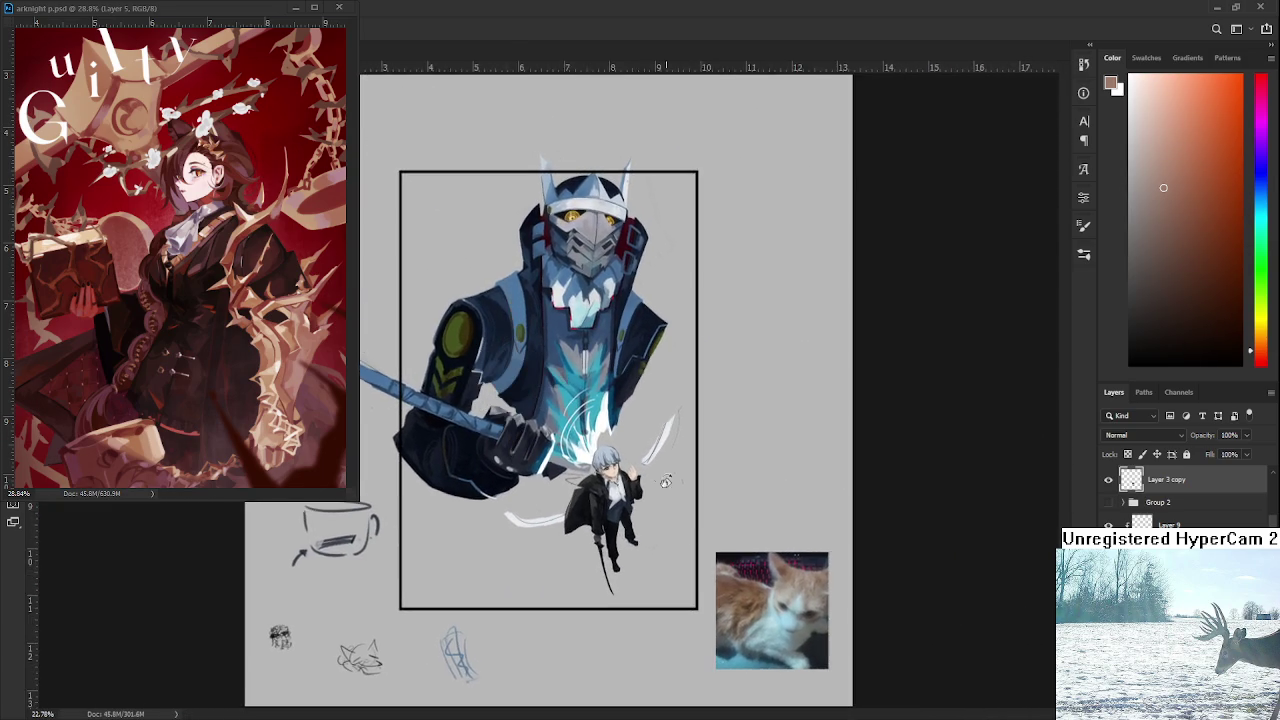
{"action": "scroll", "coordinate": [660, 500], "scroll_direction": "up", "scroll_amount": 2}
{"action": "scroll", "coordinate": [631, 540], "scroll_direction": "down", "scroll_amount": 2}
{"action": "scroll", "coordinate": [622, 505], "scroll_direction": "up", "scroll_amount": 1}
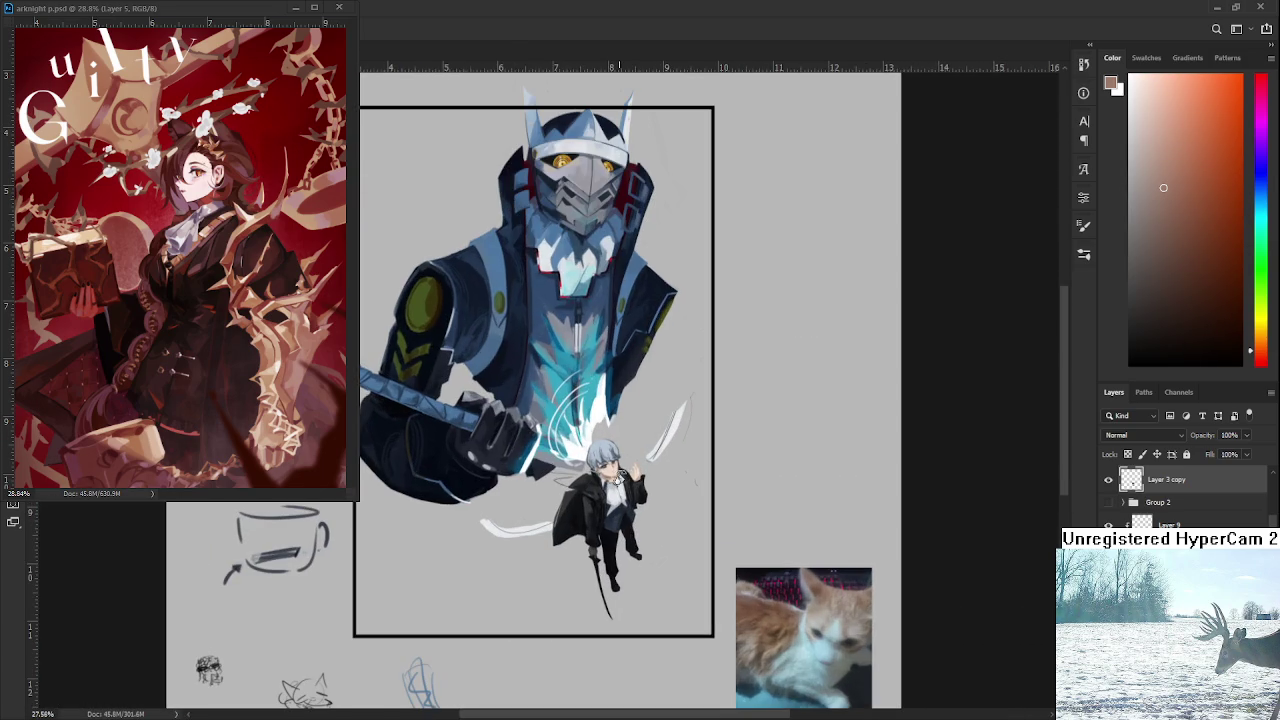
Zoom around the canvas and outline the boy's head and hair with the Lasso again.
{"action": "left_click_drag", "start_coordinate": [624, 480], "coordinate": [622, 490]}
{"action": "scroll", "coordinate": [620, 478], "scroll_direction": "up", "scroll_amount": 1}
{"action": "scroll", "coordinate": [620, 472], "scroll_direction": "up", "scroll_amount": 2}
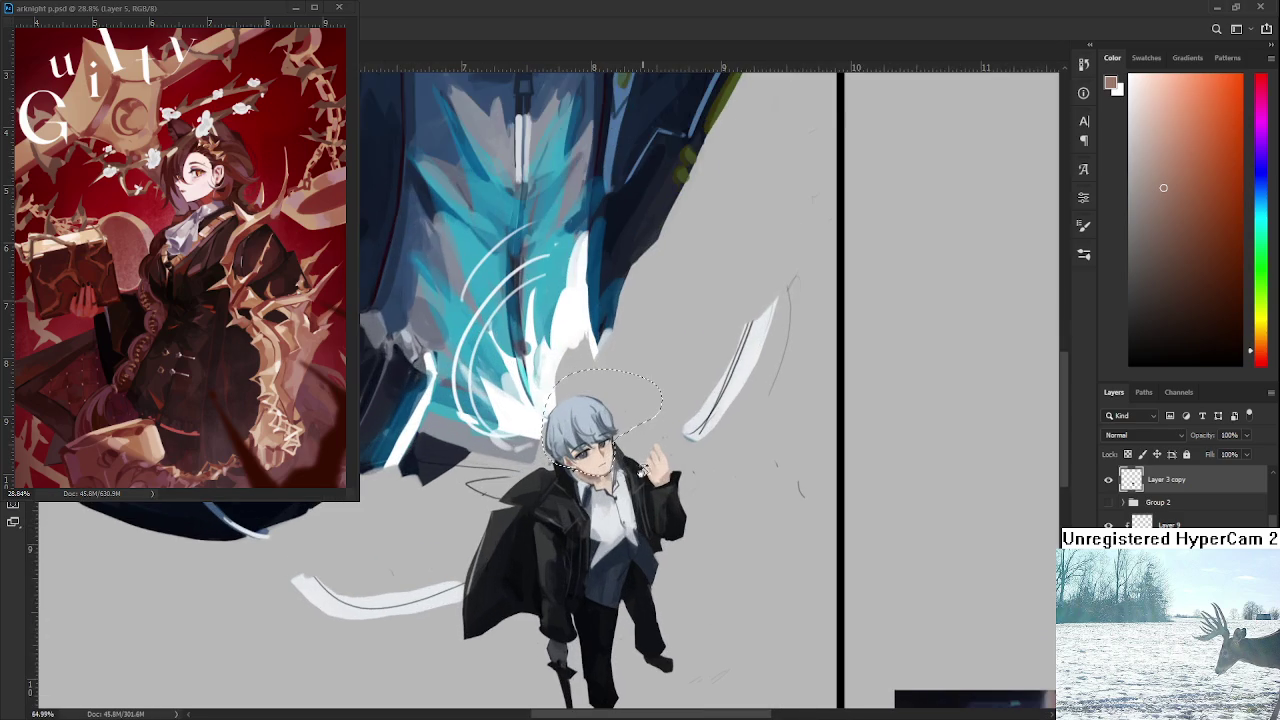
{"action": "scroll", "coordinate": [683, 443], "scroll_direction": "down", "scroll_amount": 3}
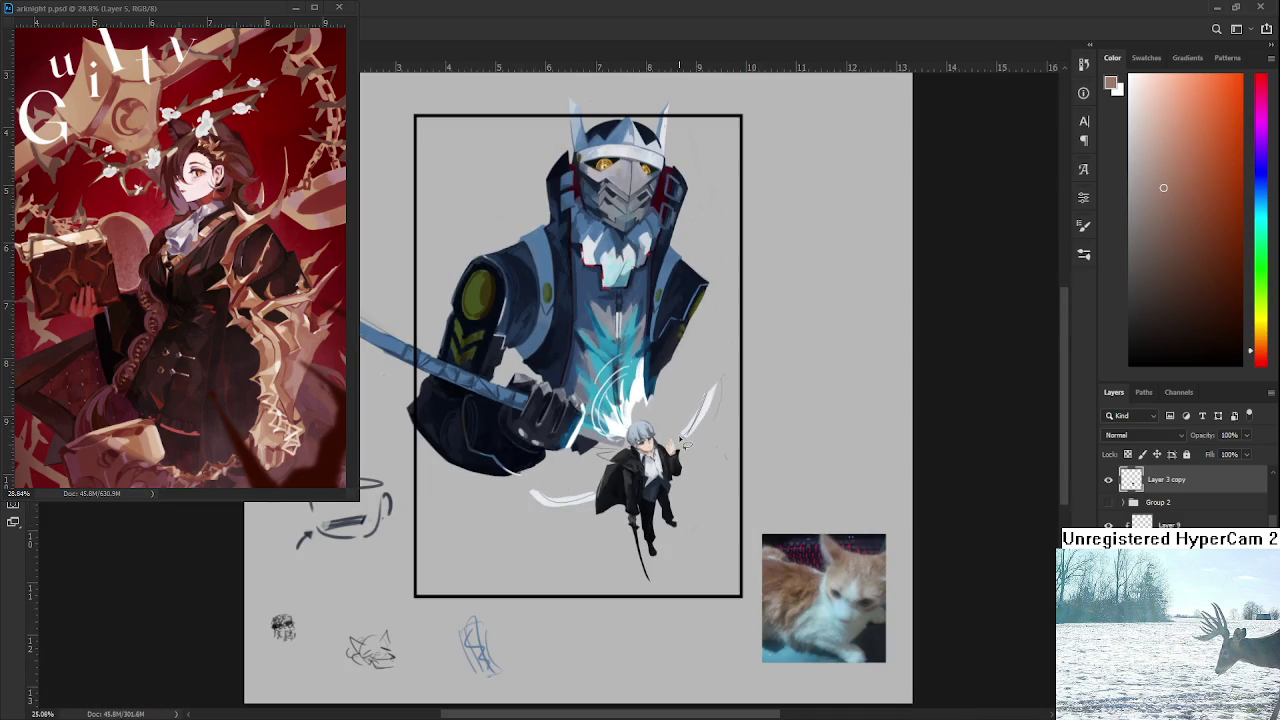
{"action": "scroll", "coordinate": [700, 400], "scroll_direction": "up", "scroll_amount": 2}
{"action": "scroll", "coordinate": [660, 440], "scroll_direction": "up", "scroll_amount": 2}
{"action": "scroll", "coordinate": [625, 478], "scroll_direction": "up", "scroll_amount": 2}
{"action": "scroll", "coordinate": [628, 476], "scroll_direction": "down", "scroll_amount": 2}
{"action": "scroll", "coordinate": [650, 470], "scroll_direction": "down", "scroll_amount": 3}
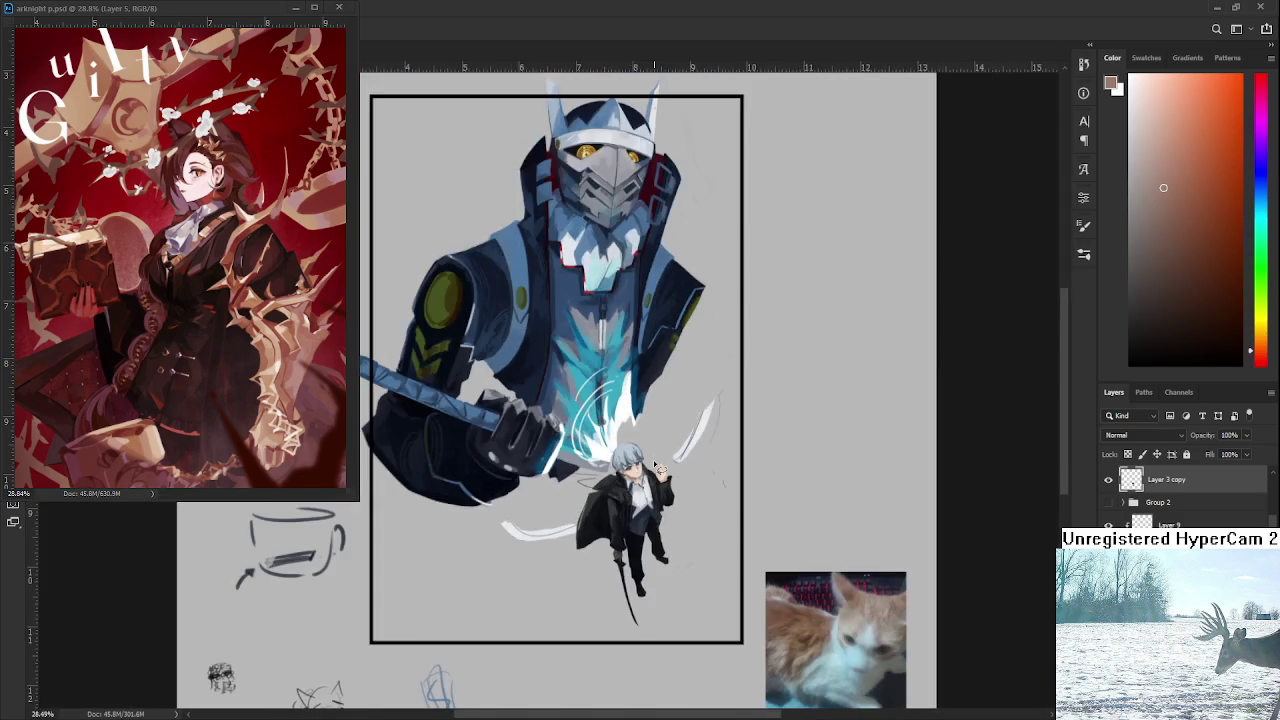
{"action": "scroll", "coordinate": [655, 470], "scroll_direction": "up", "scroll_amount": 2}
{"action": "scroll", "coordinate": [620, 490], "scroll_direction": "up", "scroll_amount": 2}
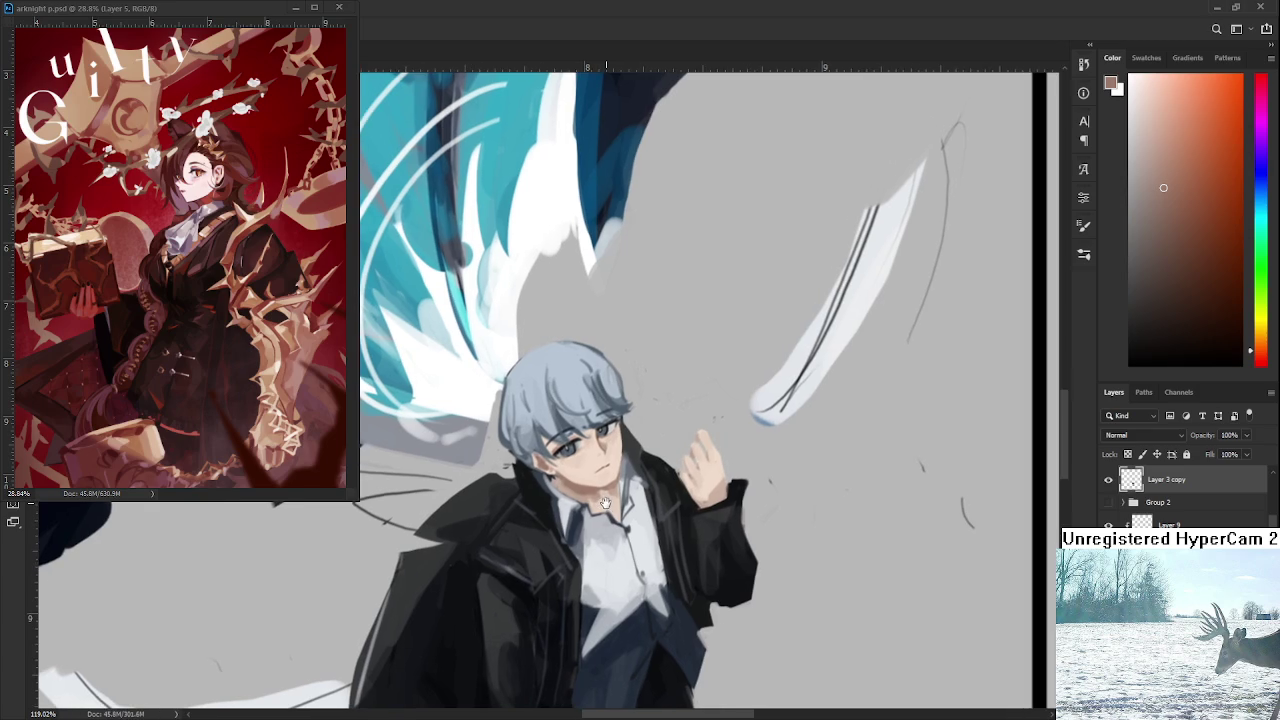
{"action": "scroll", "coordinate": [564, 474], "scroll_direction": "up", "scroll_amount": 1}
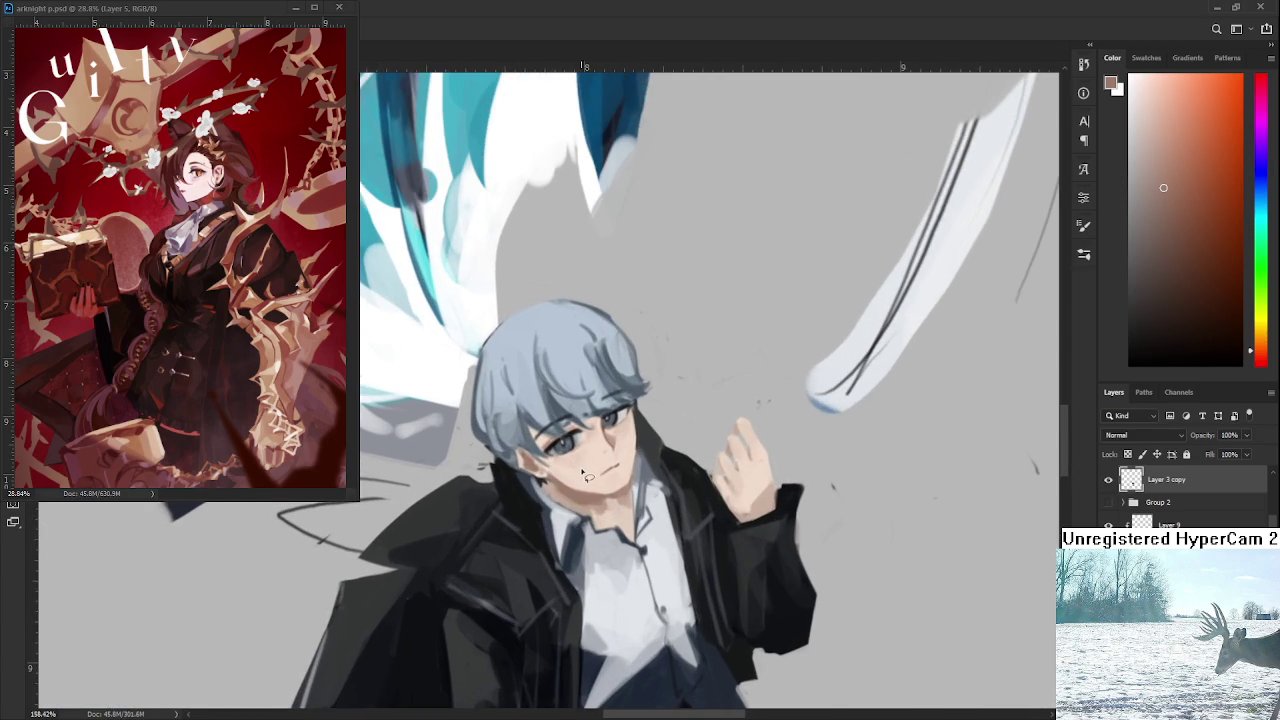
{"action": "mouse_move", "coordinate": [545, 482]}
{"action": "left_mouse_down"}
{"action": "mouse_move", "coordinate": [752, 320]}
{"action": "mouse_move", "coordinate": [596, 493]}
{"action": "mouse_move", "coordinate": [545, 482]}
{"action": "left_mouse_up"}
Resize the reselected head with a corner transform handle, commit it, and zoom out.
{"action": "scroll", "coordinate": [560, 455], "scroll_direction": "down", "scroll_amount": 2}
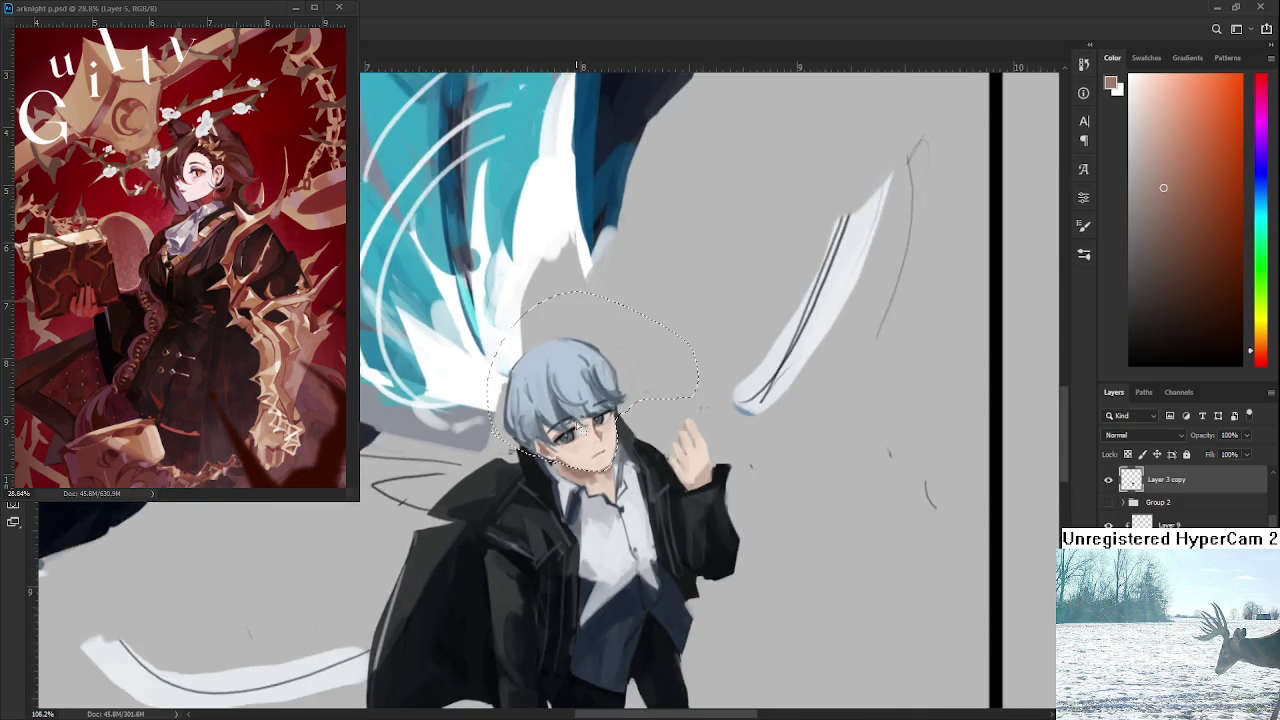
{"action": "scroll", "coordinate": [580, 430], "scroll_direction": "down", "scroll_amount": 2}
{"action": "key", "text": "ctrl+t"}
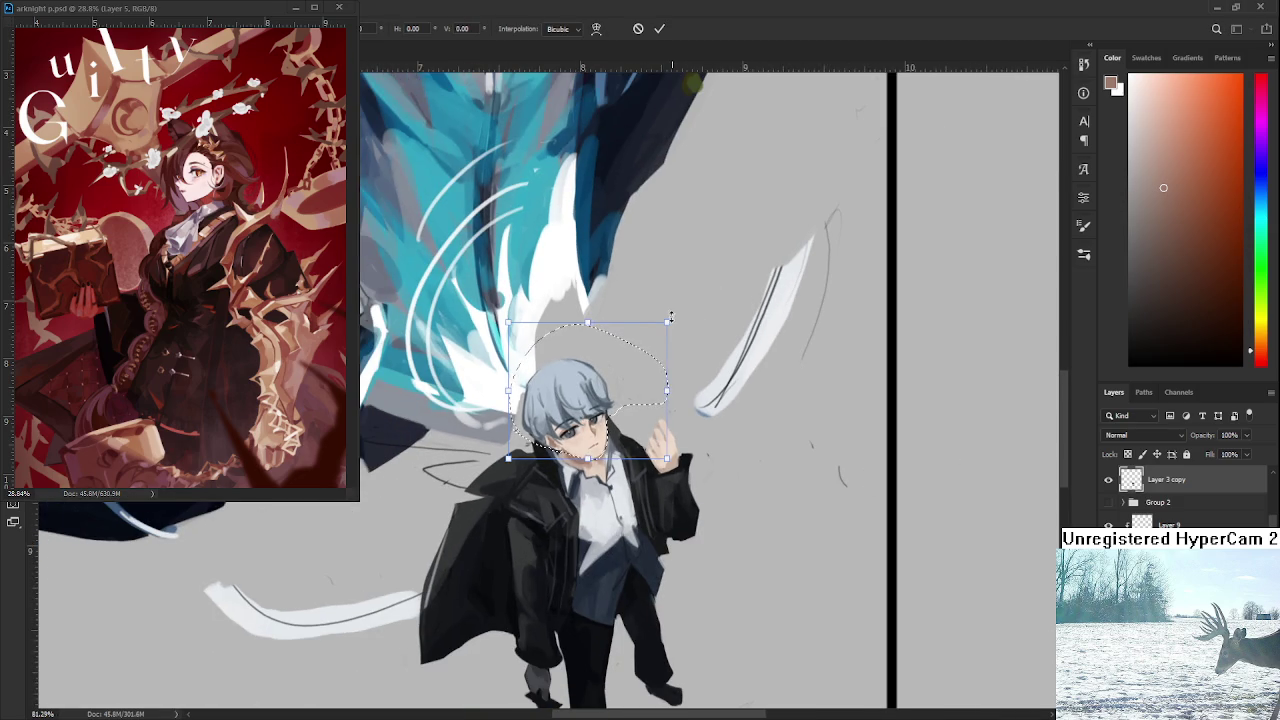
{"action": "left_click_drag", "start_coordinate": [668, 323], "coordinate": [674, 320]}
{"action": "key", "text": "Return"}
{"action": "scroll", "coordinate": [706, 388], "scroll_direction": "down", "scroll_amount": 1}
{"action": "scroll", "coordinate": [700, 395], "scroll_direction": "down", "scroll_amount": 1}
{"action": "scroll", "coordinate": [692, 406], "scroll_direction": "down", "scroll_amount": 1}
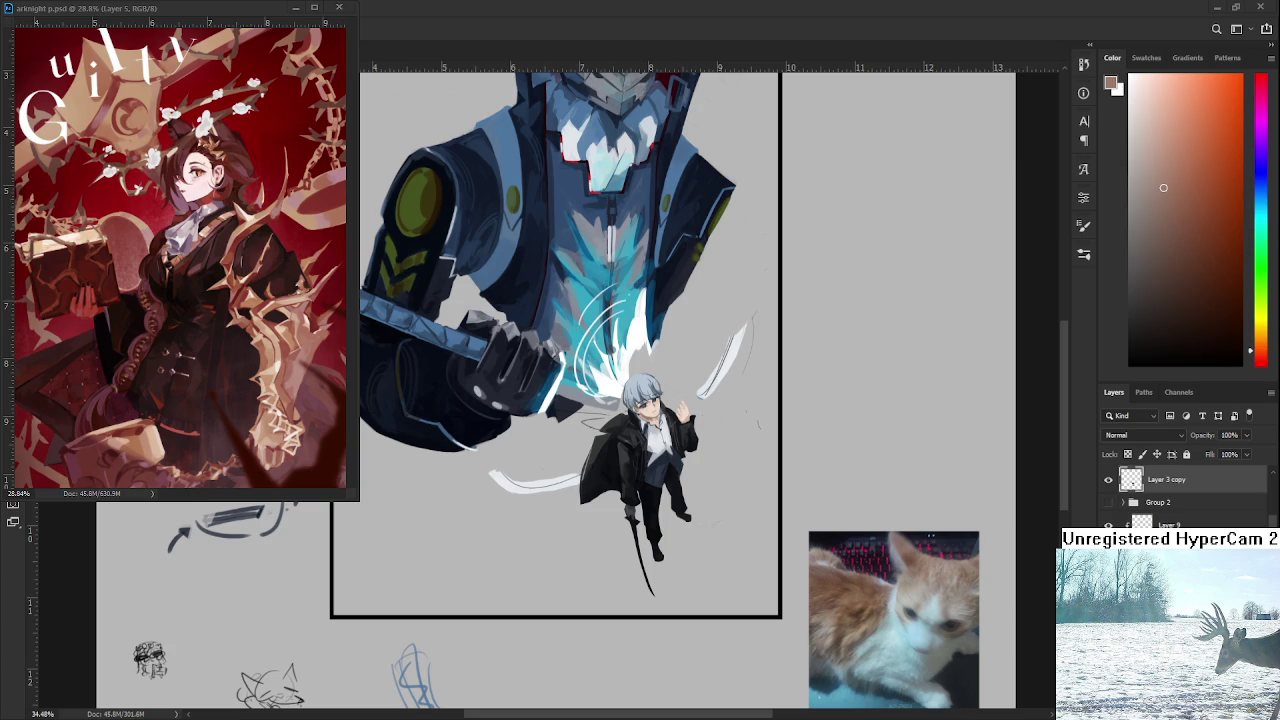
Zoom in and sample skin tones from the boy's face and near his chin.
{"action": "scroll", "coordinate": [535, 443], "scroll_direction": "up", "scroll_amount": 3}
{"action": "scroll", "coordinate": [535, 443], "scroll_direction": "up", "scroll_amount": 3}
{"action": "scroll", "coordinate": [535, 443], "scroll_direction": "up", "scroll_amount": 3}
{"action": "scroll", "coordinate": [535, 443], "scroll_direction": "up", "scroll_amount": 3}
{"action": "scroll", "coordinate": [535, 443], "scroll_direction": "down", "scroll_amount": 1}
{"action": "scroll", "coordinate": [535, 443], "scroll_direction": "down", "scroll_amount": 1}
{"action": "scroll", "coordinate": [535, 443], "scroll_direction": "down", "scroll_amount": 1}
{"action": "scroll", "coordinate": [535, 445], "scroll_direction": "down", "scroll_amount": 1}
{"action": "scroll", "coordinate": [538, 446], "scroll_direction": "up", "scroll_amount": 2}
{"action": "scroll", "coordinate": [538, 446], "scroll_direction": "up", "scroll_amount": 1}
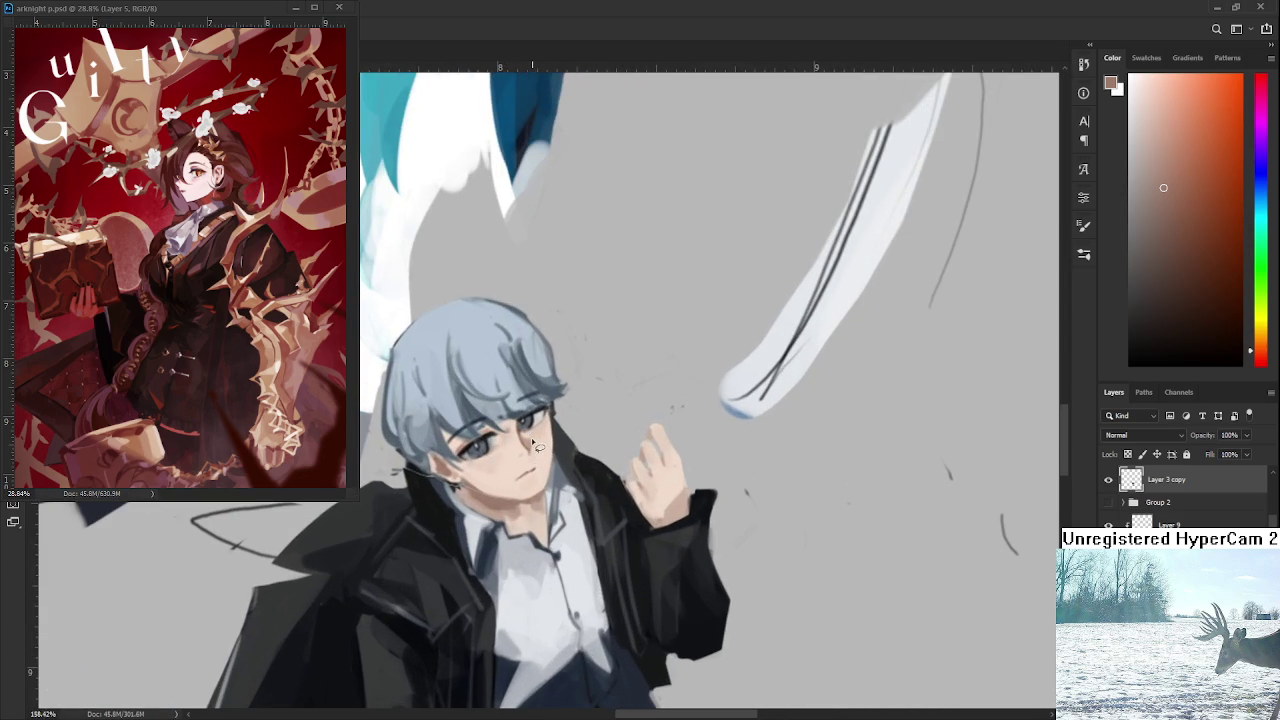
{"action": "left_click", "coordinate": [521, 449], "text": "alt"}
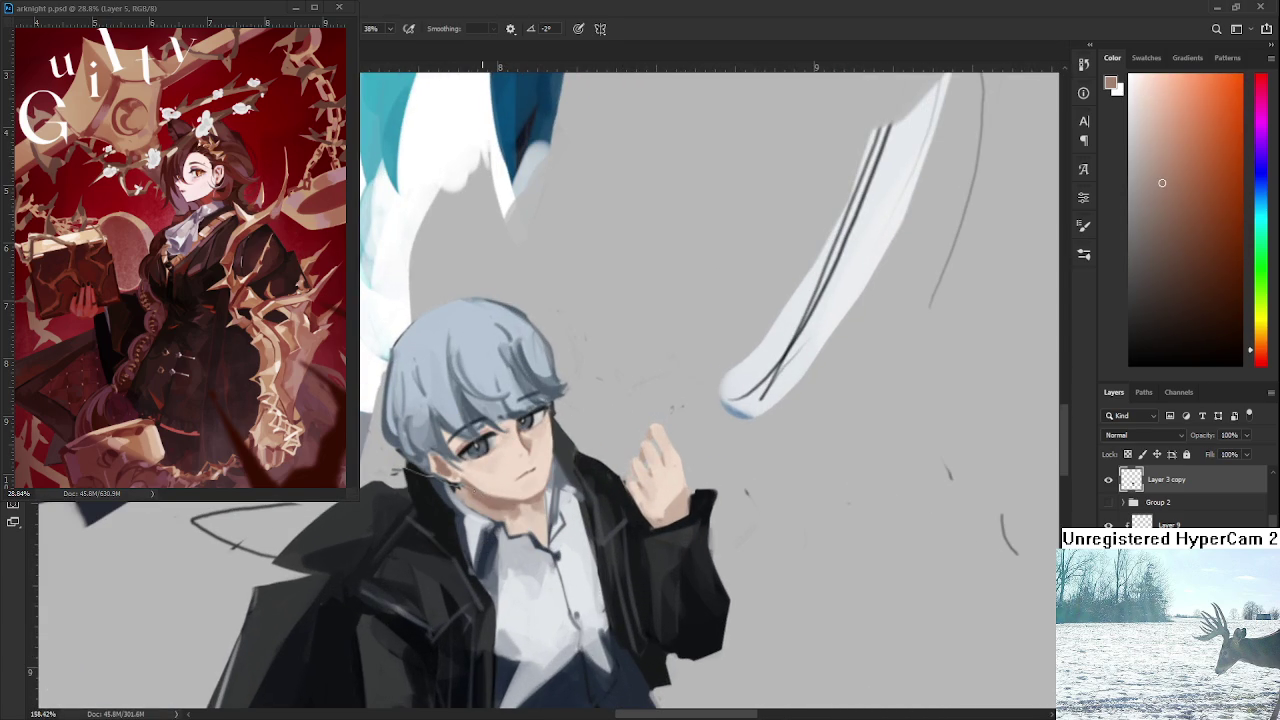
{"action": "left_click_drag", "start_coordinate": [546, 516], "coordinate": [538, 490]}
{"action": "left_click", "coordinate": [518, 480], "text": "alt"}
{"action": "left_click", "coordinate": [527, 488], "text": "alt"}
Sample chin, shirt and neck colours, ending on a light pinkish skin tone from the neck.
{"action": "left_click", "coordinate": [527, 472], "text": "alt"}
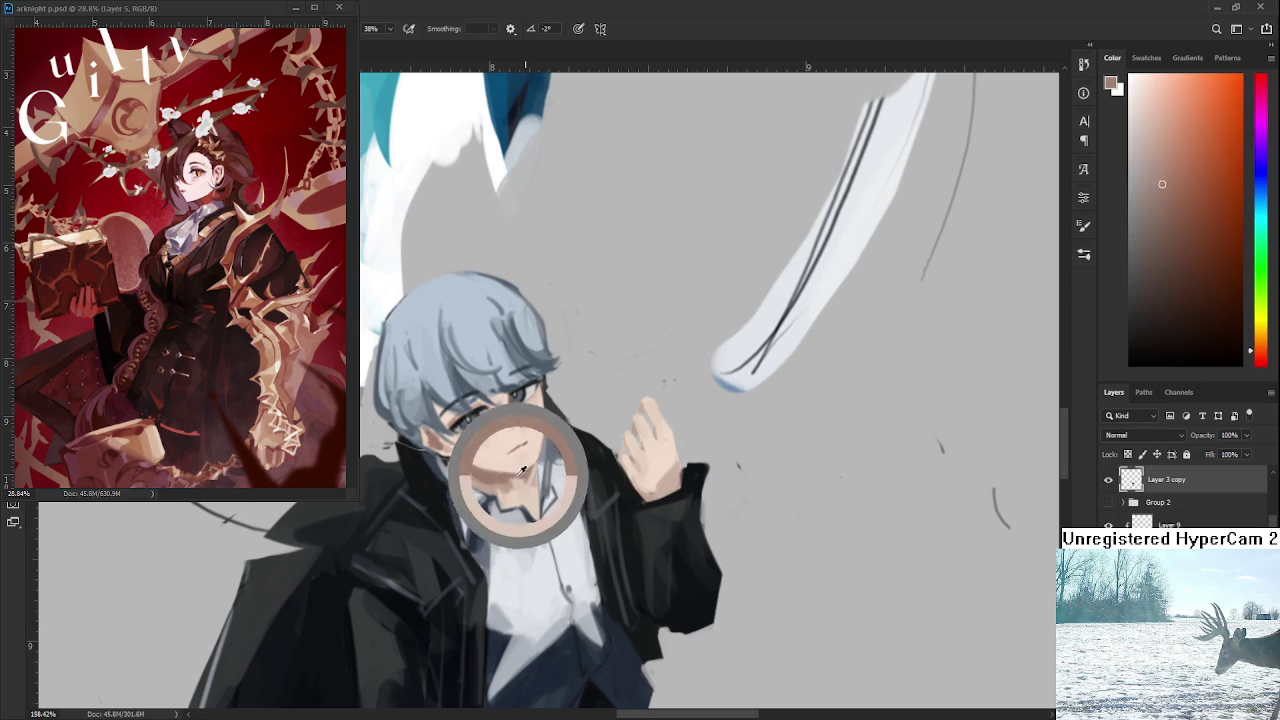
{"action": "left_click", "coordinate": [541, 462], "text": "alt"}
{"action": "left_click", "coordinate": [542, 468], "text": "alt"}
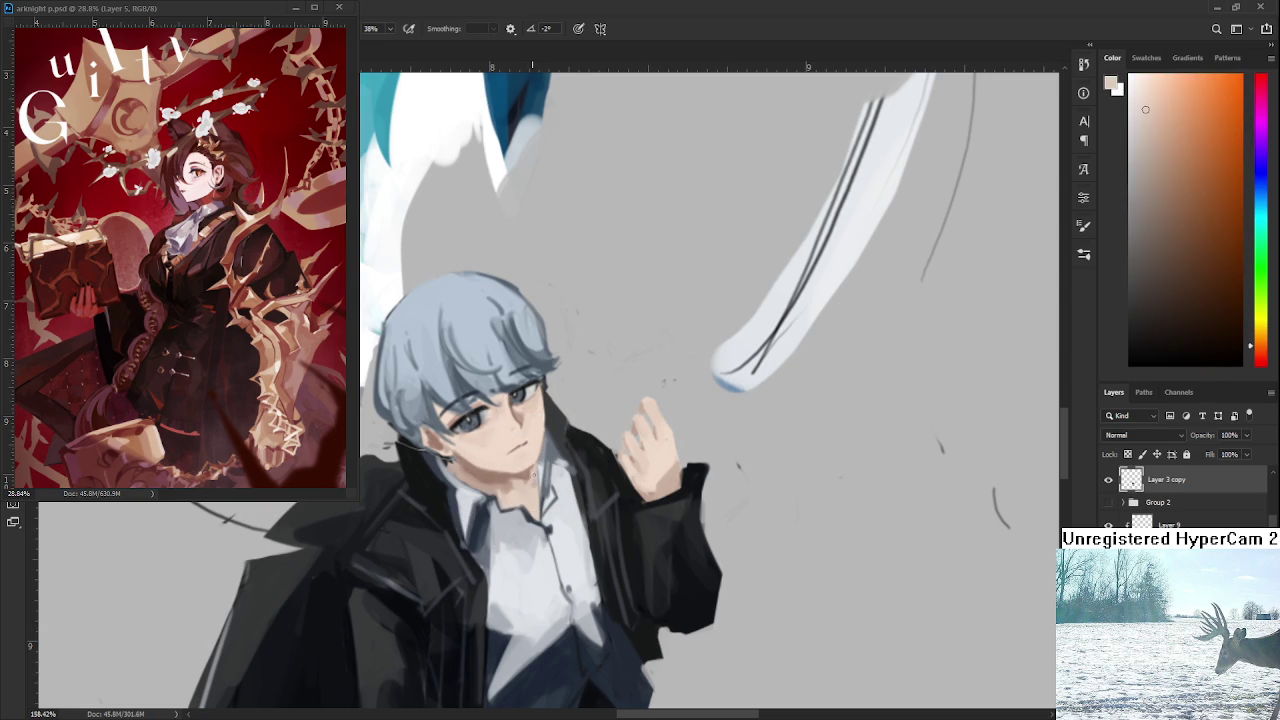
{"action": "left_click", "coordinate": [548, 446], "text": "alt"}
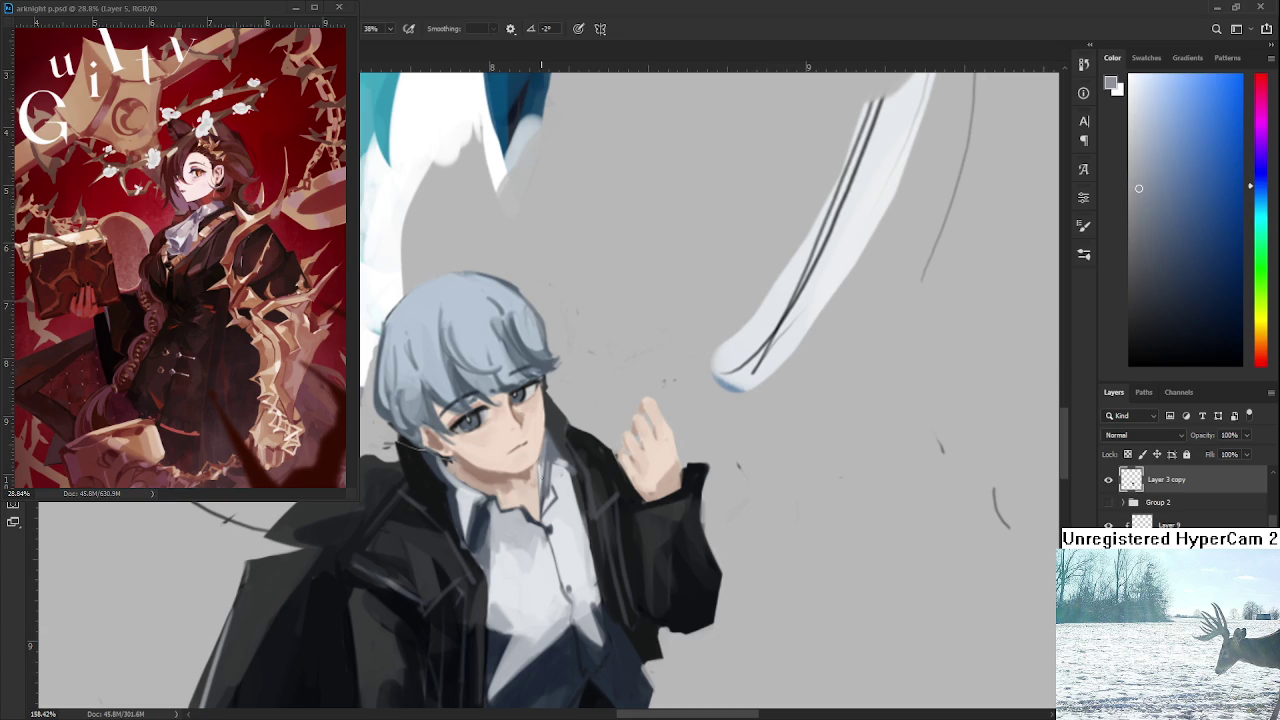
{"action": "left_click", "coordinate": [548, 470], "text": "alt"}
{"action": "left_click", "coordinate": [542, 464], "text": "alt"}
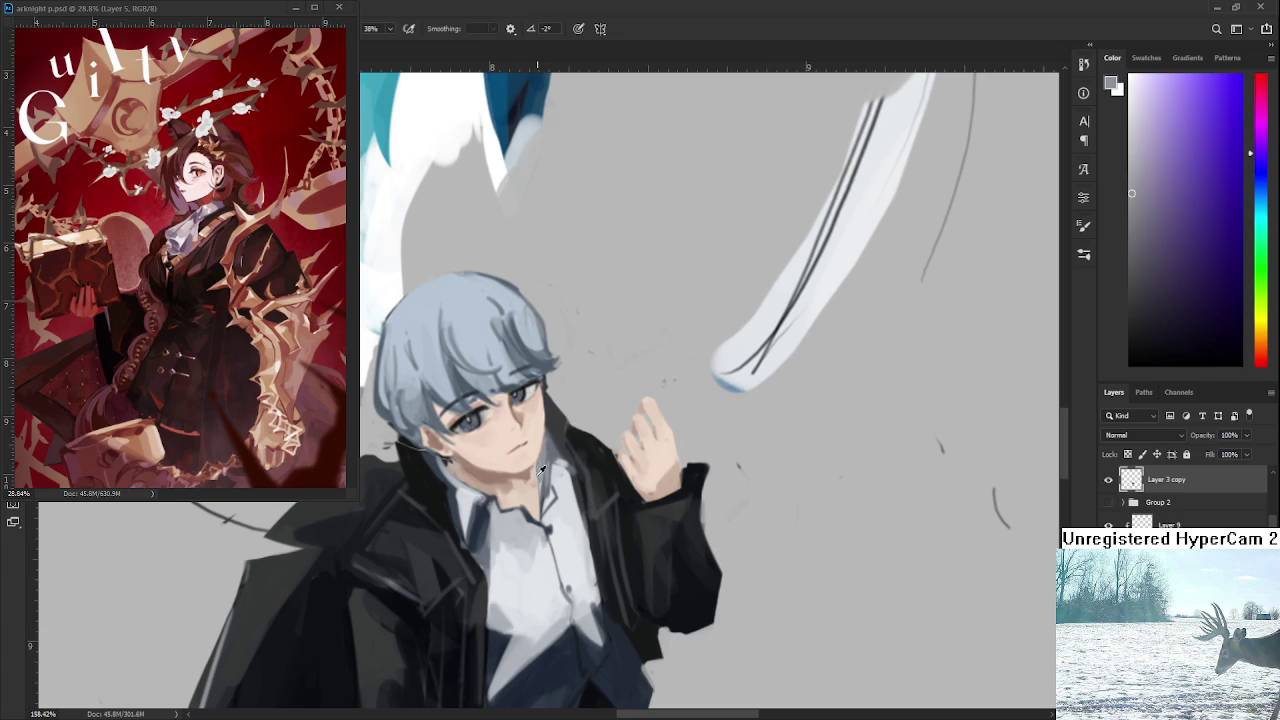
{"action": "left_click", "coordinate": [533, 467], "text": "alt"}
{"action": "left_click", "coordinate": [537, 482], "text": "alt"}
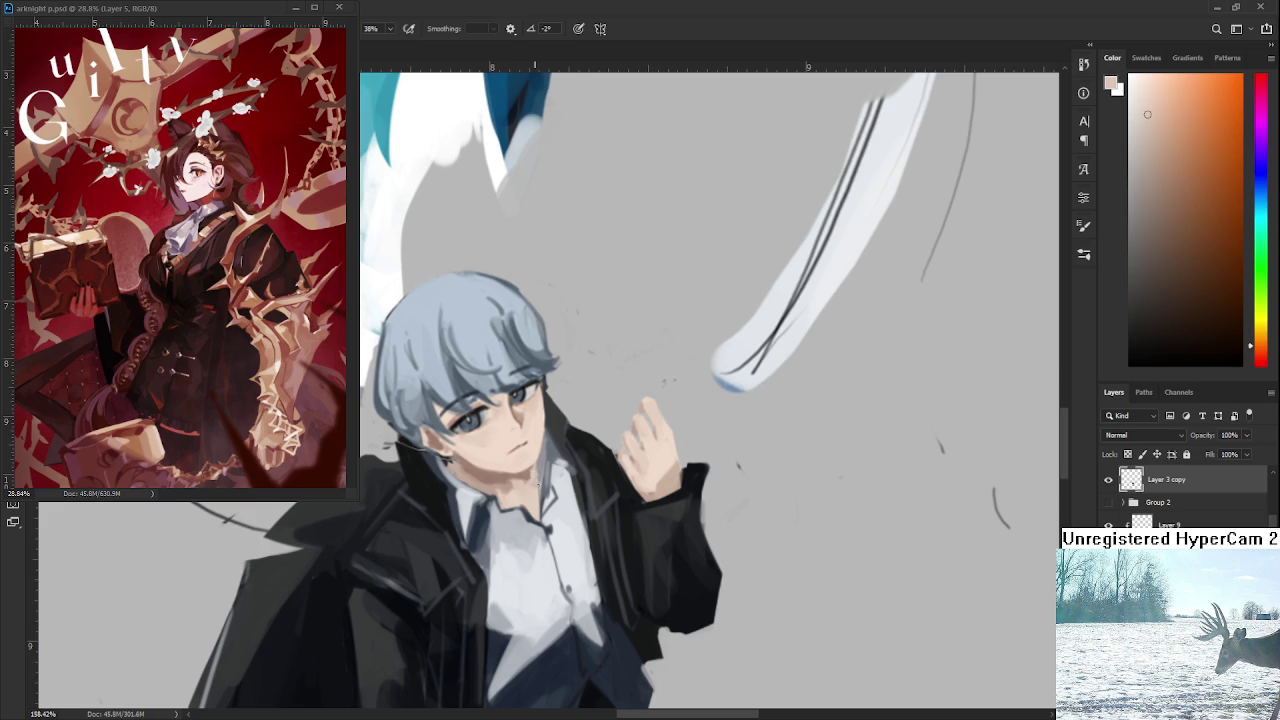
{"action": "left_click", "coordinate": [538, 476], "text": "alt"}
{"action": "scroll", "coordinate": [530, 468], "scroll_direction": "down", "scroll_amount": 2}
Sample a light skin tone from the boy's face.
{"action": "scroll", "coordinate": [530, 468], "scroll_direction": "down", "scroll_amount": 2}
{"action": "scroll", "coordinate": [530, 468], "scroll_direction": "down", "scroll_amount": 2}
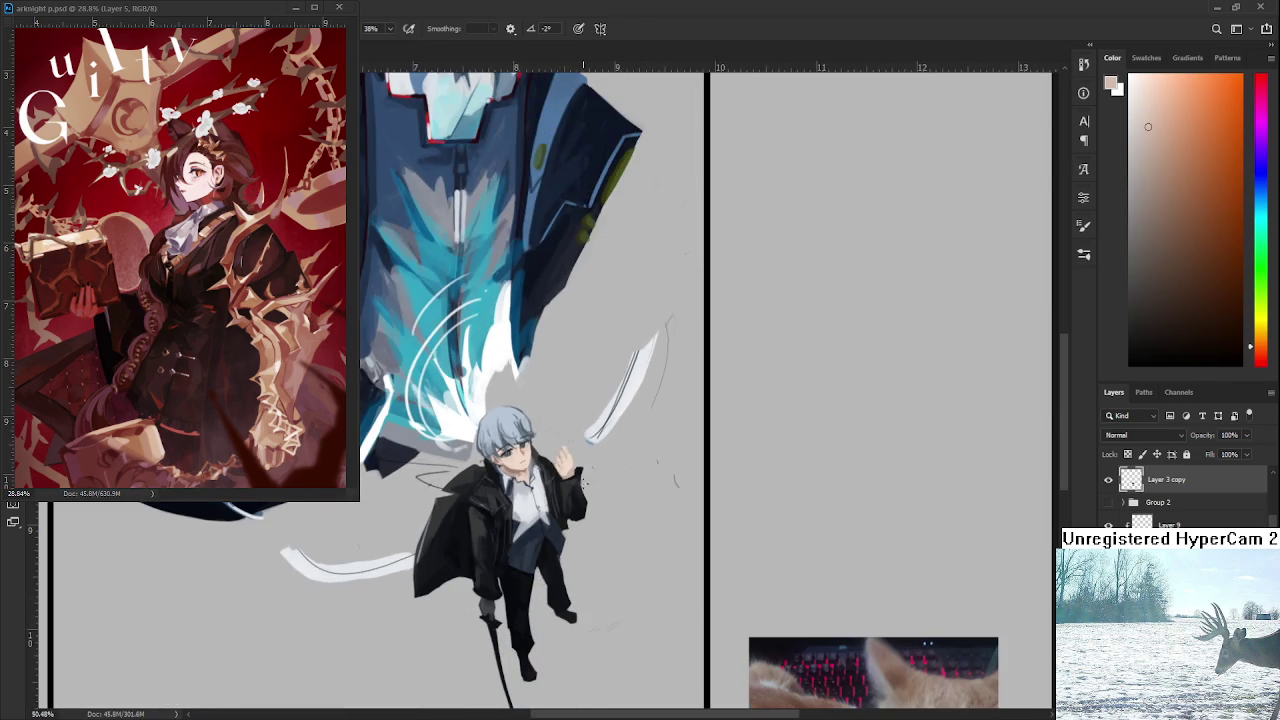
{"action": "scroll", "coordinate": [510, 458], "scroll_direction": "up", "scroll_amount": 2}
{"action": "scroll", "coordinate": [510, 458], "scroll_direction": "up", "scroll_amount": 1}
{"action": "left_click", "coordinate": [494, 504], "text": "alt"}
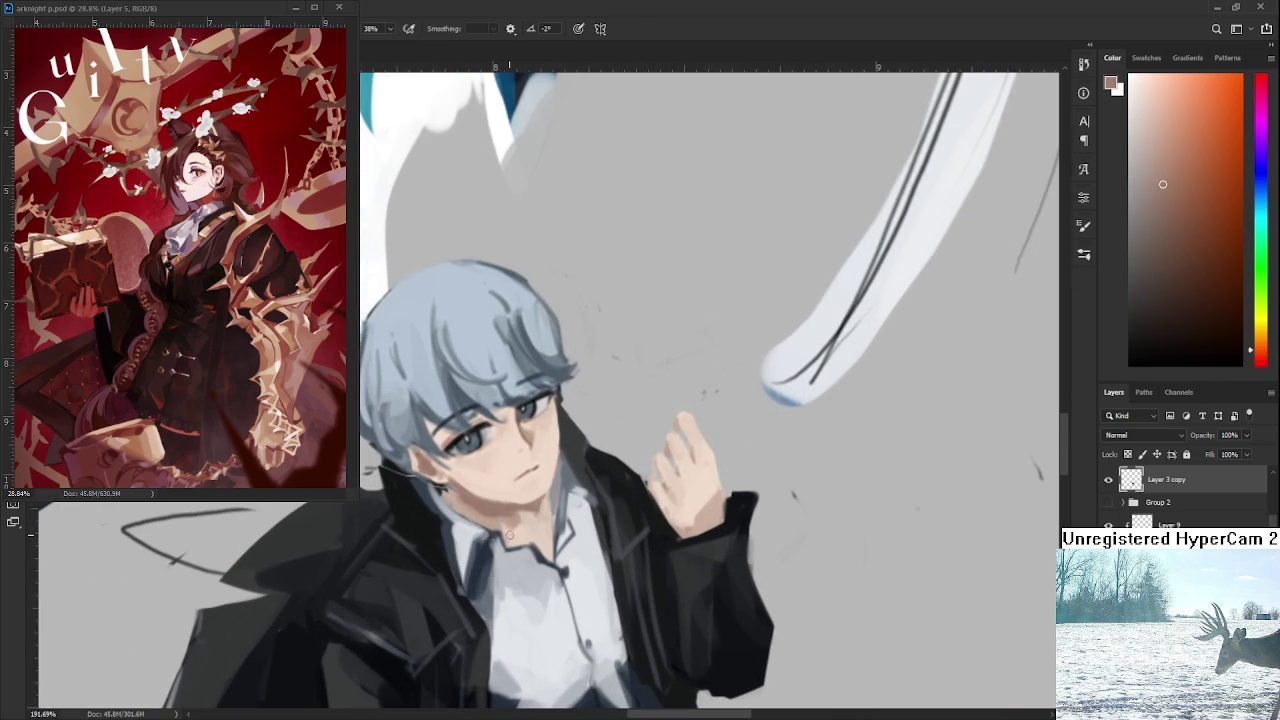
{"action": "left_click", "coordinate": [542, 528], "text": "alt"}
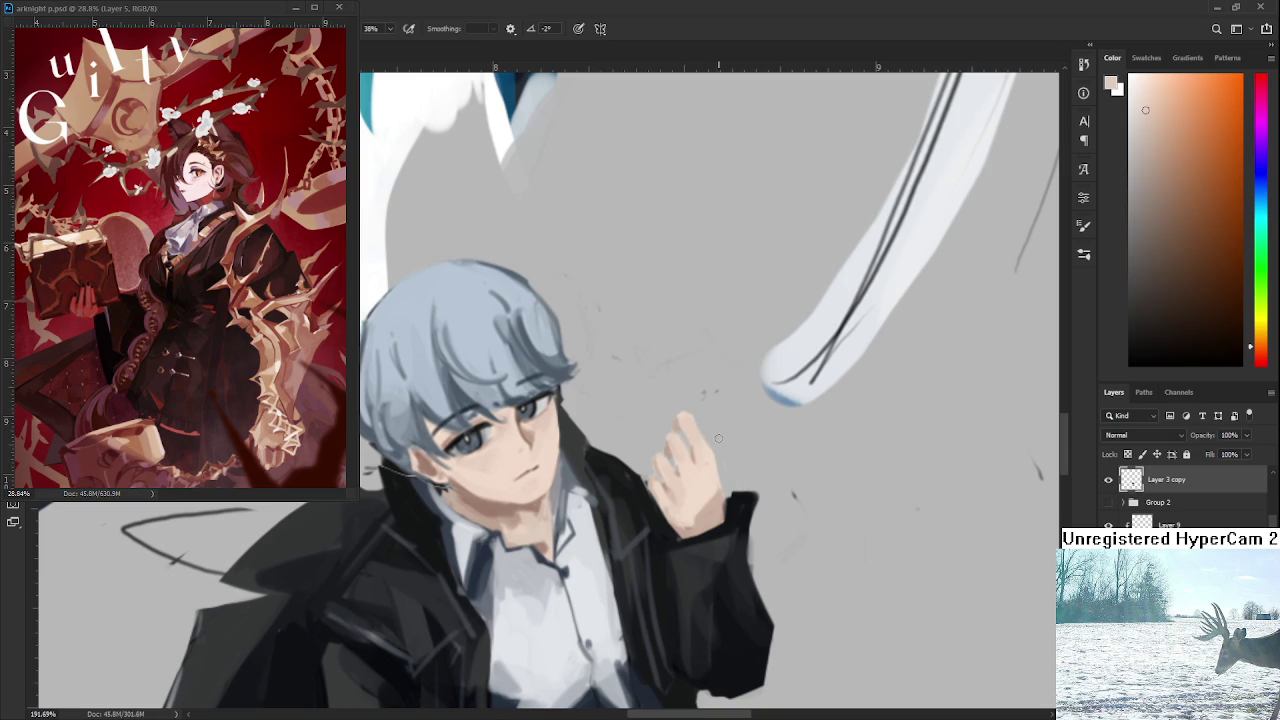
Tilt the view, sample near-black from the coat, and paint dark strokes along the collar.
{"action": "scroll", "coordinate": [706, 445], "scroll_direction": "down", "scroll_amount": 3}
{"action": "key", "text": "r"}
{"action": "left_click_drag", "start_coordinate": [706, 450], "coordinate": [715, 563]}
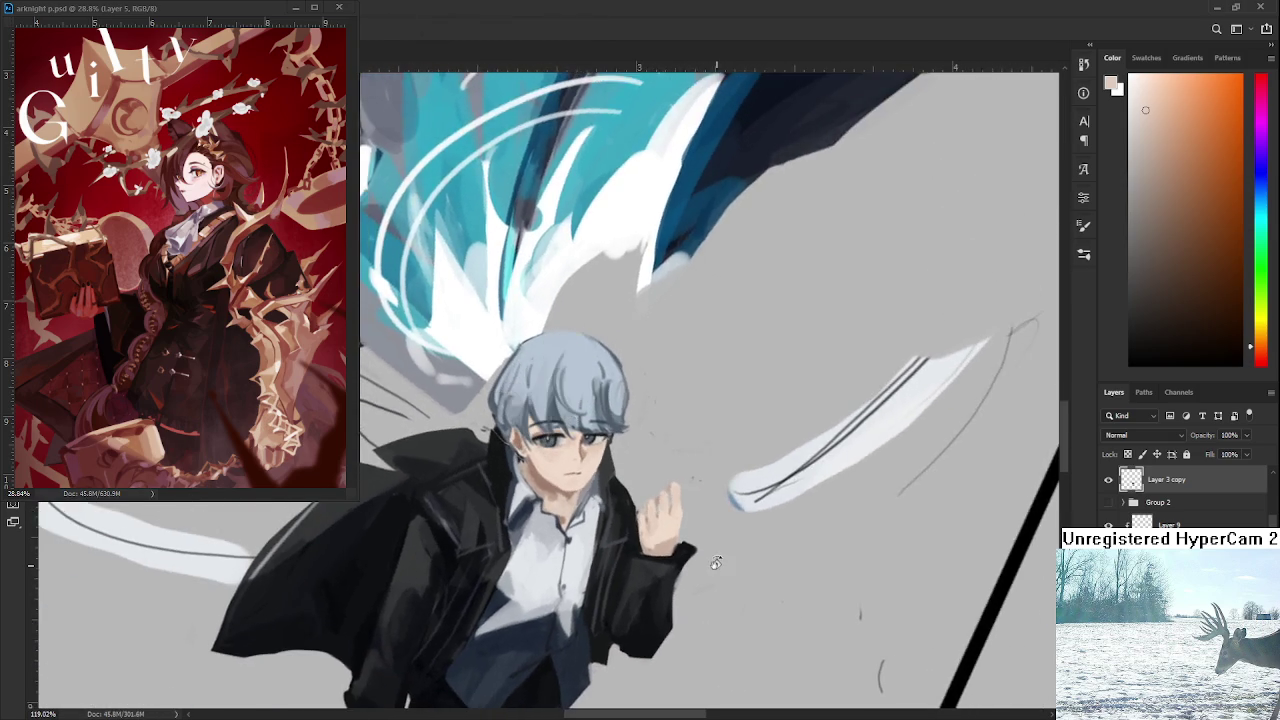
{"action": "scroll", "coordinate": [582, 503], "scroll_direction": "up", "scroll_amount": 2}
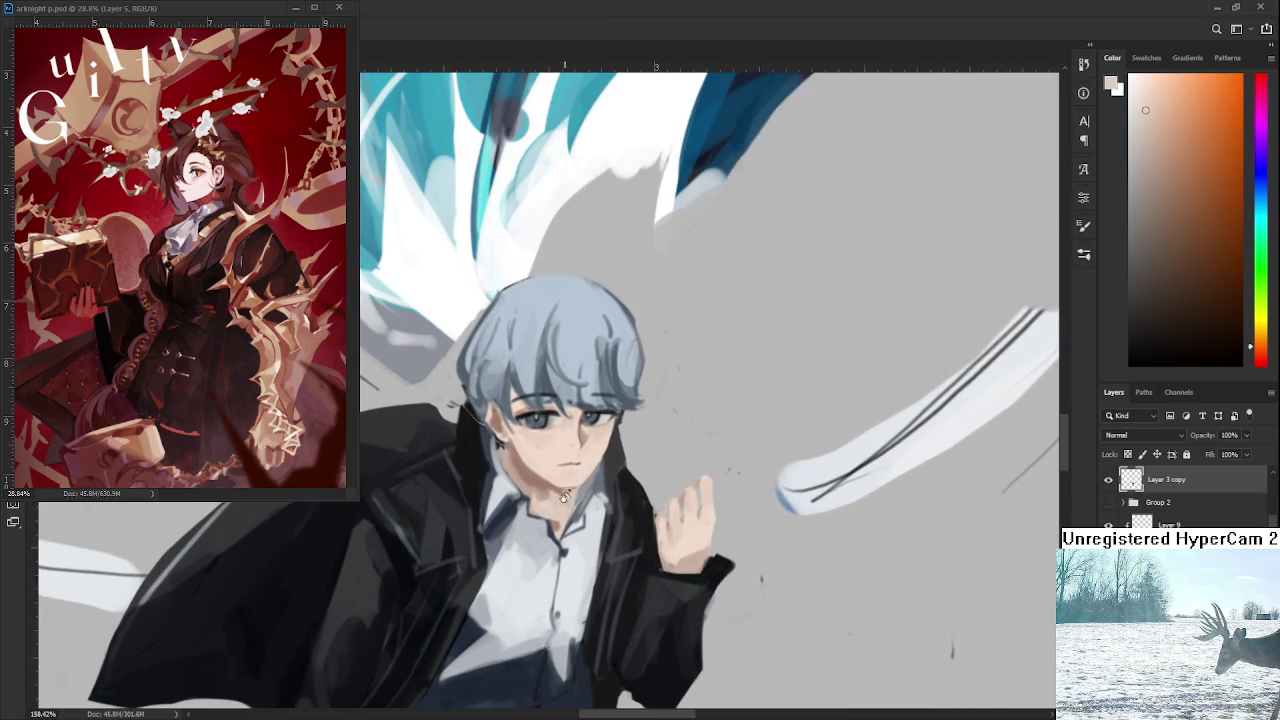
{"action": "left_click_drag", "start_coordinate": [582, 503], "coordinate": [676, 420]}
{"action": "left_click", "coordinate": [668, 415], "text": "alt"}
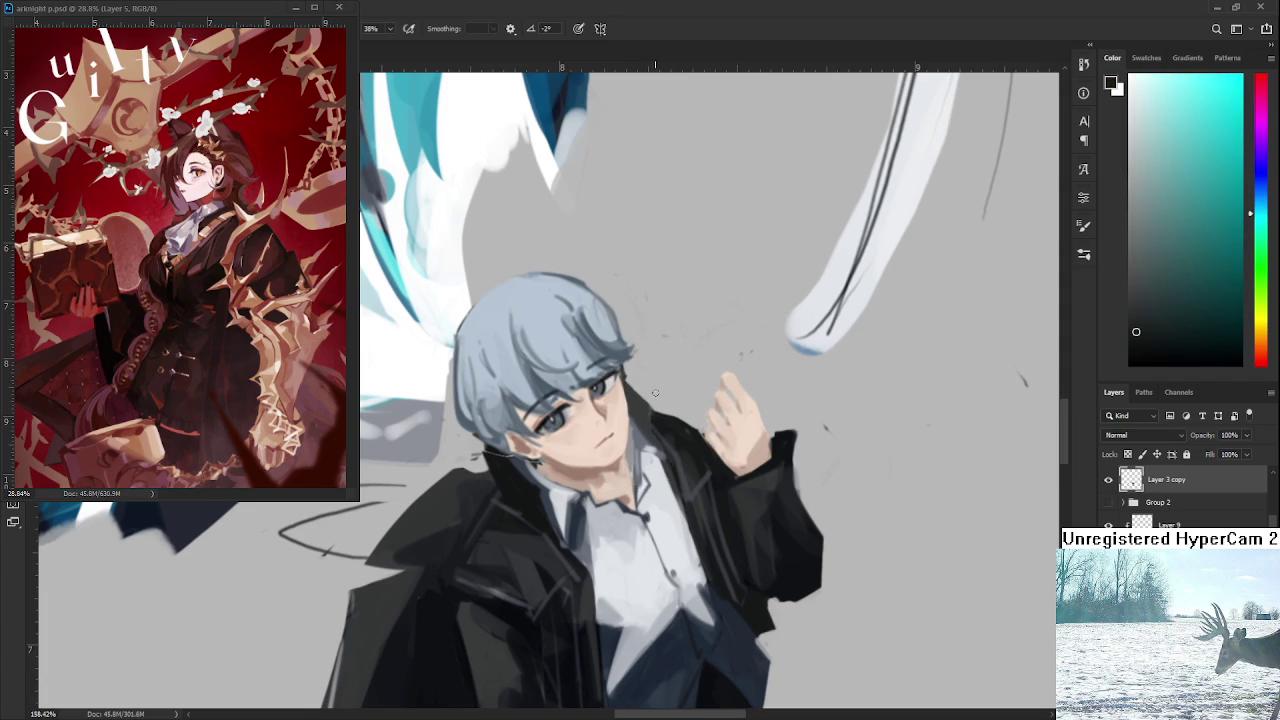
{"action": "mouse_move", "coordinate": [656, 398]}
{"action": "left_mouse_down"}
{"action": "mouse_move", "coordinate": [690, 426]}
{"action": "mouse_move", "coordinate": [659, 414]}
{"action": "mouse_move", "coordinate": [652, 404]}
{"action": "mouse_move", "coordinate": [700, 436]}
{"action": "mouse_move", "coordinate": [680, 410]}
{"action": "mouse_move", "coordinate": [700, 434]}
{"action": "left_mouse_up"}
Sample more coat colours and rotate the view so the figure stands upright.
{"action": "key", "text": "e"}
{"action": "key", "text": "b"}
{"action": "left_click", "coordinate": [690, 422], "text": "alt"}
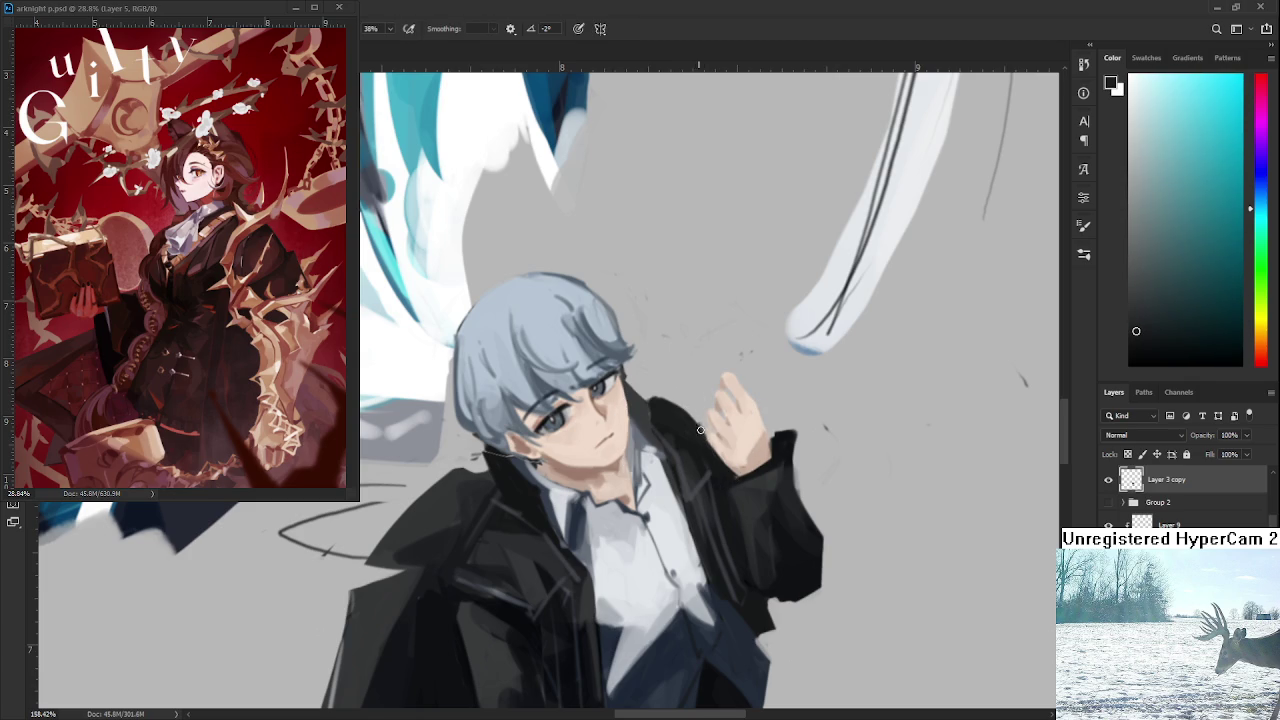
{"action": "left_click", "coordinate": [697, 426], "text": "alt"}
{"action": "key", "text": "e"}
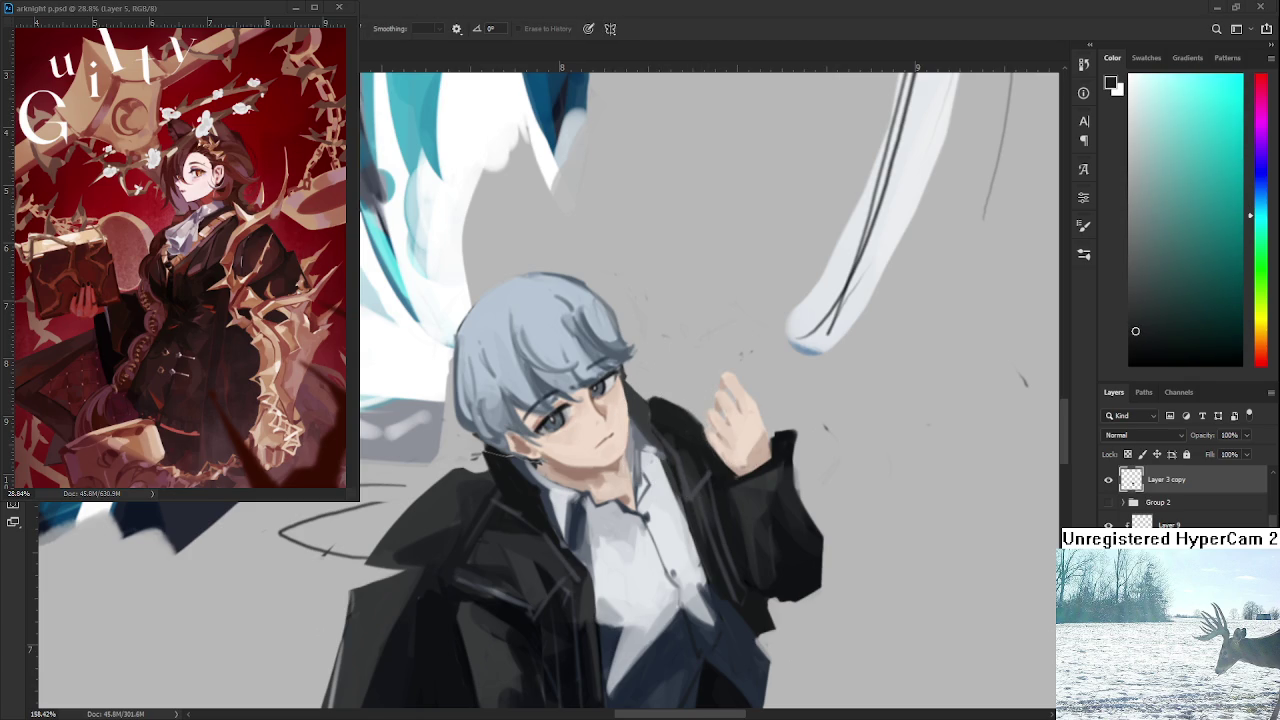
{"action": "left_click_drag", "start_coordinate": [533, 416], "coordinate": [646, 420]}
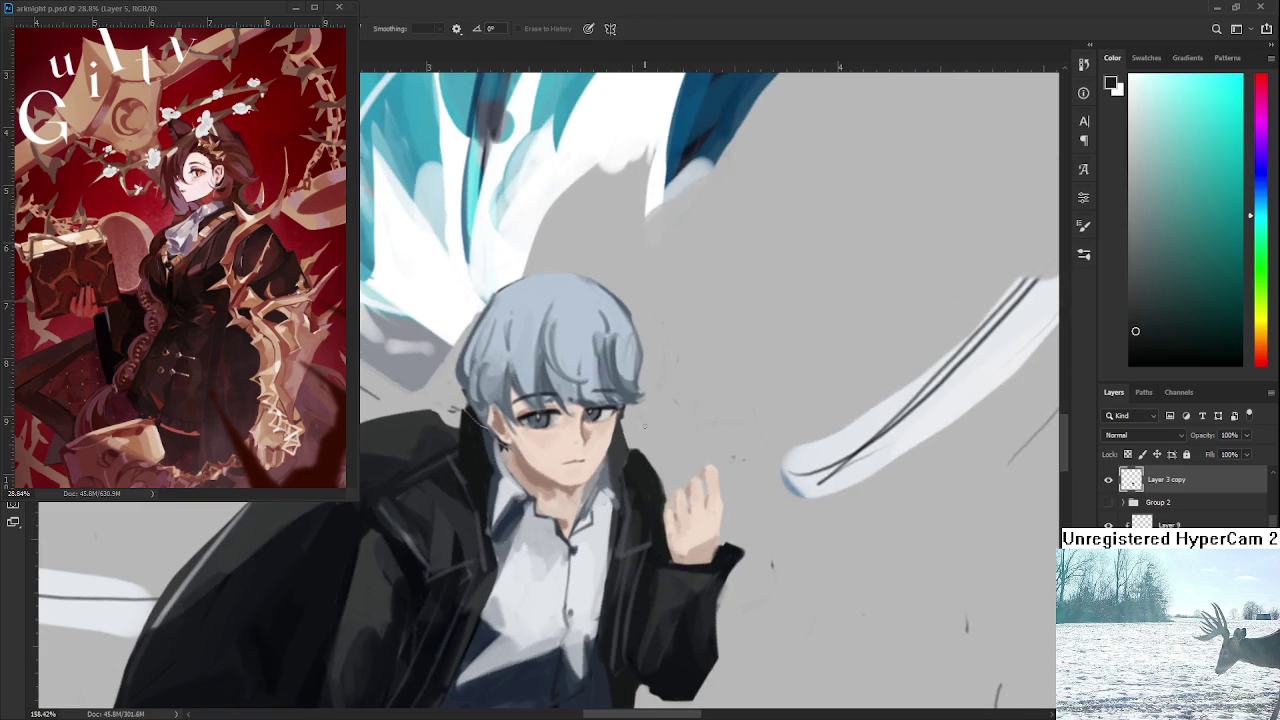
{"action": "key", "text": "b"}
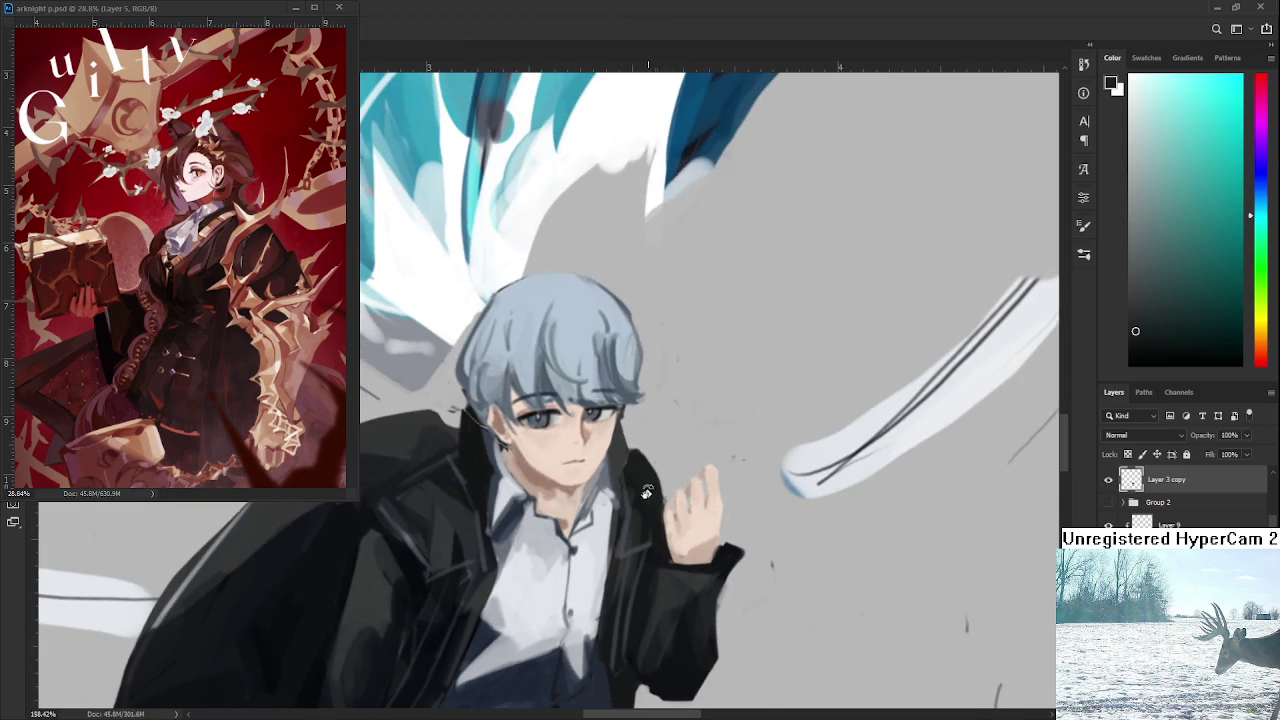
{"action": "left_click_drag", "start_coordinate": [661, 484], "coordinate": [667, 399]}
Sample a dark coat blue, then erase along the raised sleeve's top edge.
{"action": "key", "text": "e"}
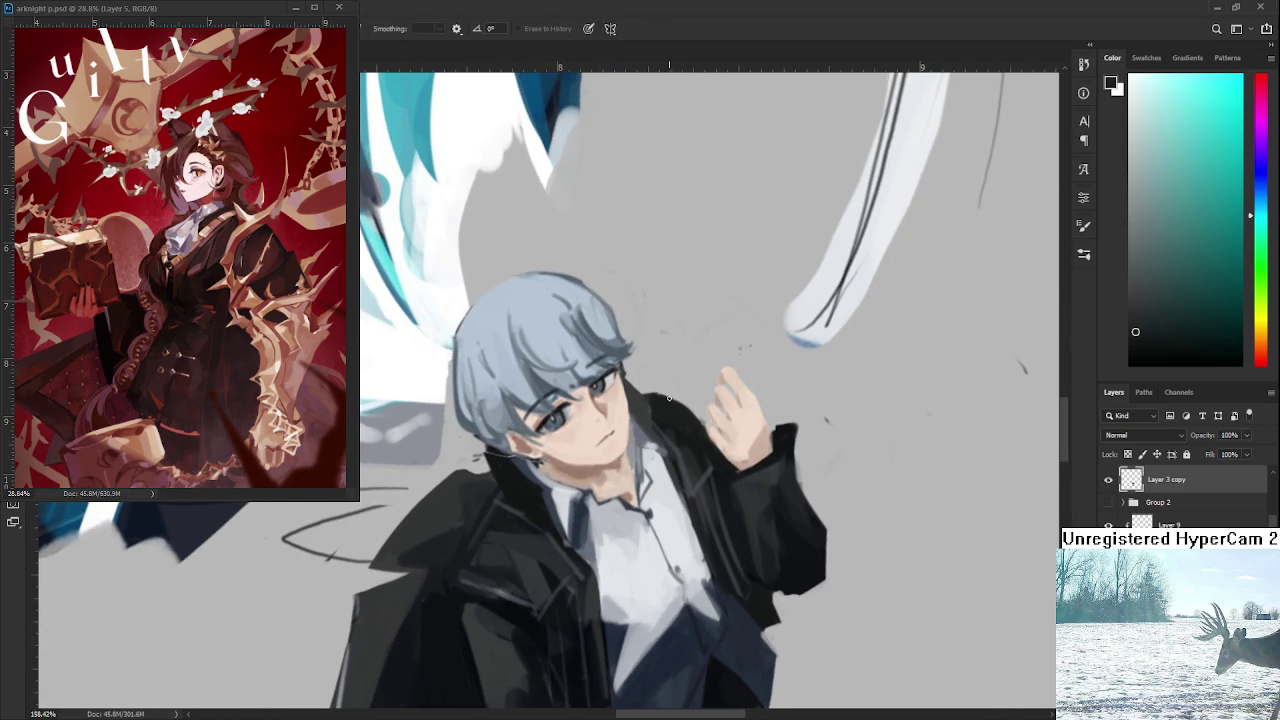
{"action": "left_click_drag", "start_coordinate": [668, 398], "coordinate": [646, 360]}
{"action": "key", "text": "b"}
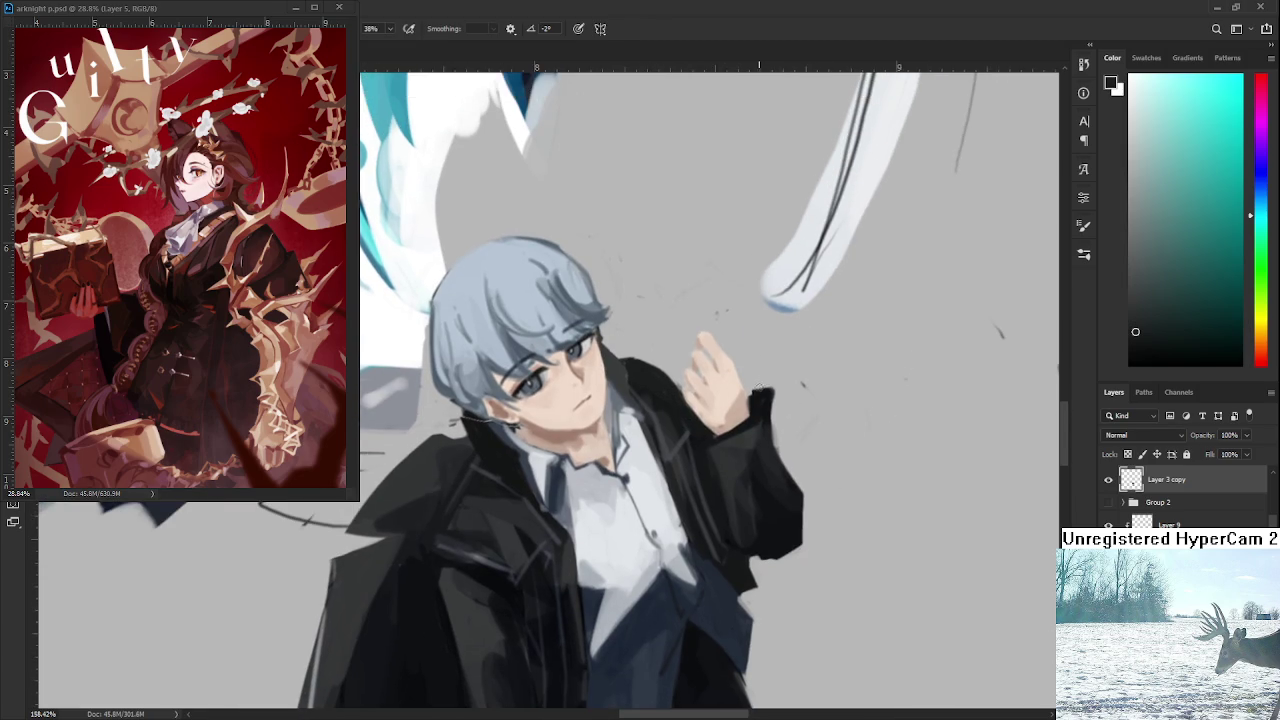
{"action": "left_click", "coordinate": [758, 390], "text": "alt"}
{"action": "key", "text": "e"}
{"action": "mouse_move", "coordinate": [750, 388]}
{"action": "left_mouse_down"}
{"action": "mouse_move", "coordinate": [770, 390]}
{"action": "mouse_move", "coordinate": [756, 391]}
{"action": "left_mouse_up"}
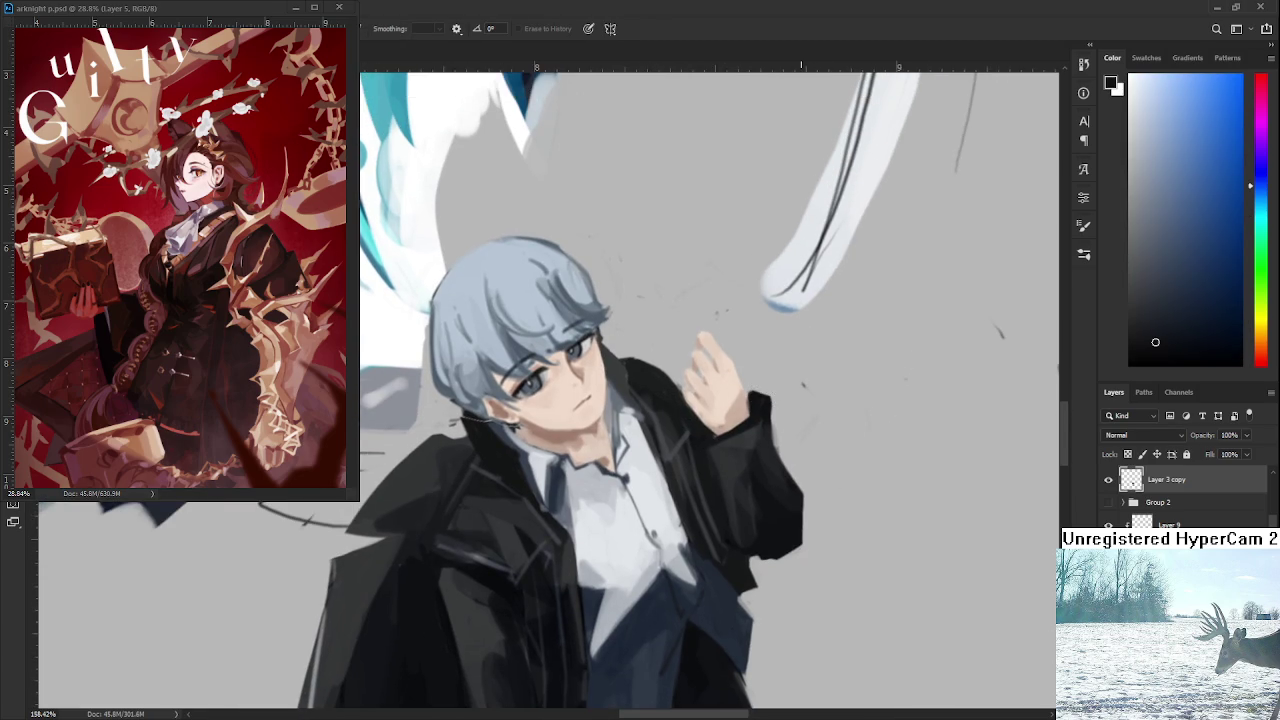
{"action": "scroll", "coordinate": [700, 390], "scroll_direction": "down", "scroll_amount": 5}
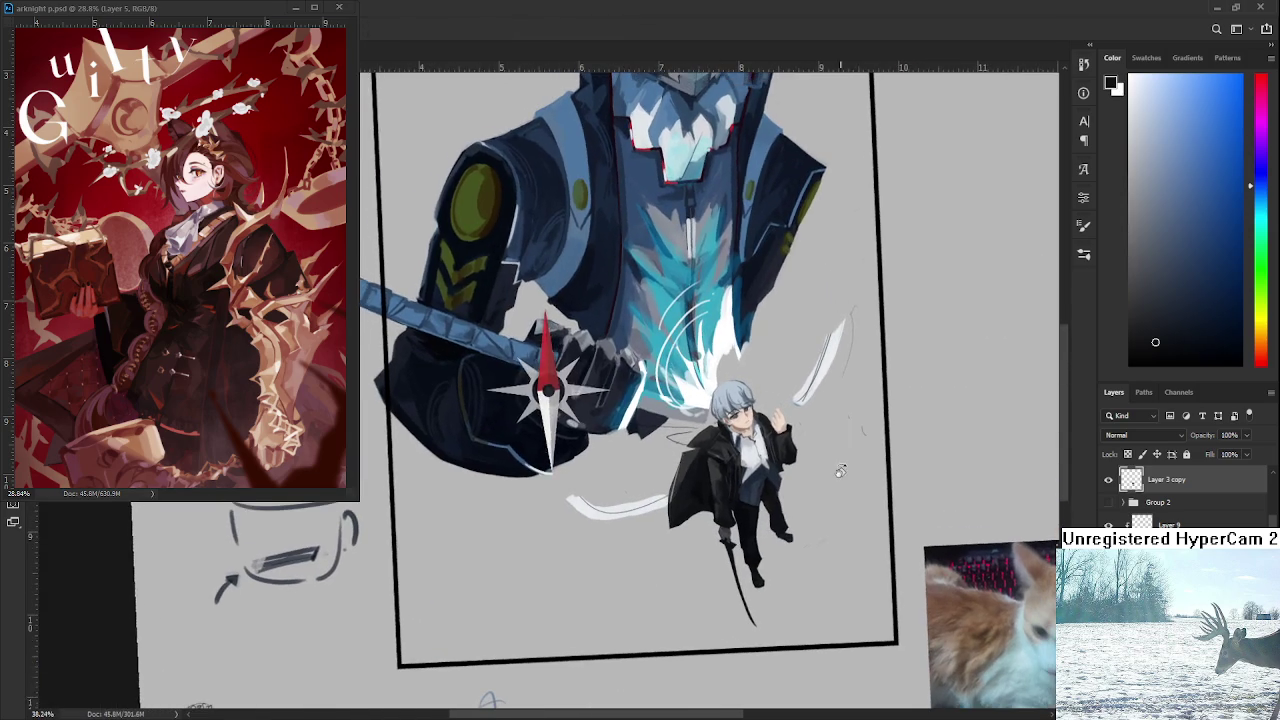
{"action": "key", "text": "Escape"}
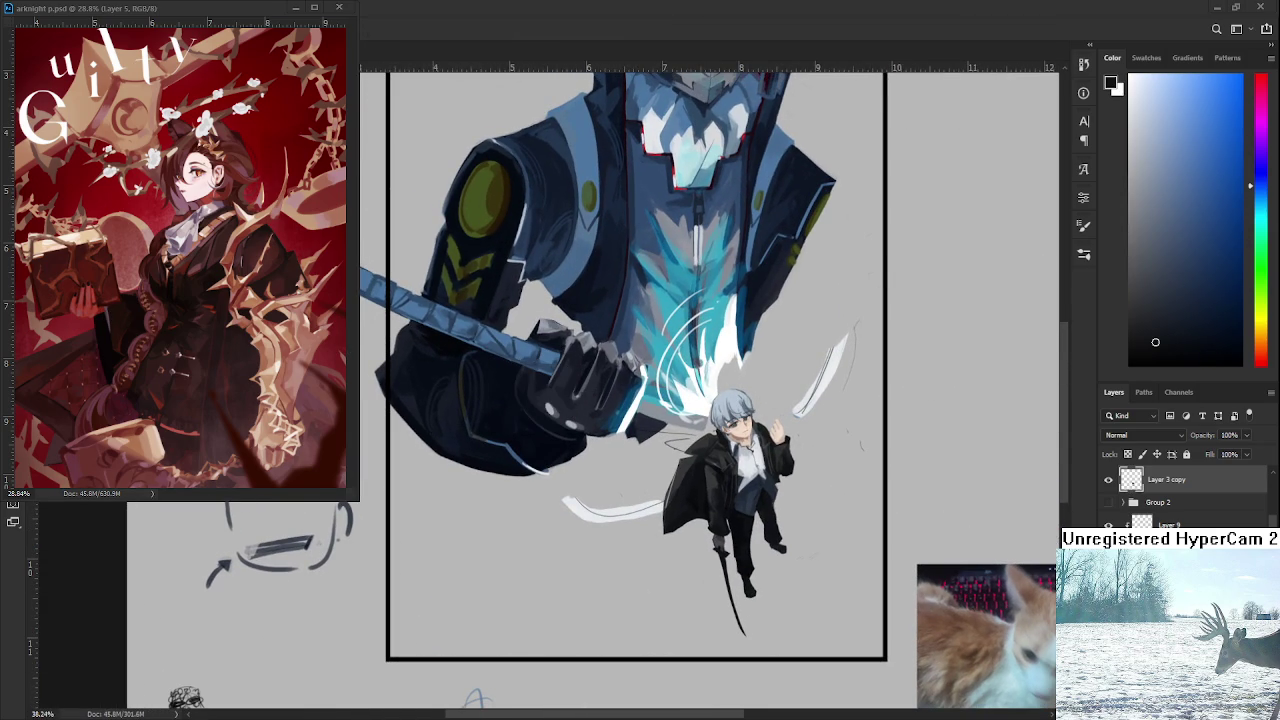
{"action": "scroll", "coordinate": [753, 415], "scroll_direction": "up", "scroll_amount": 2}
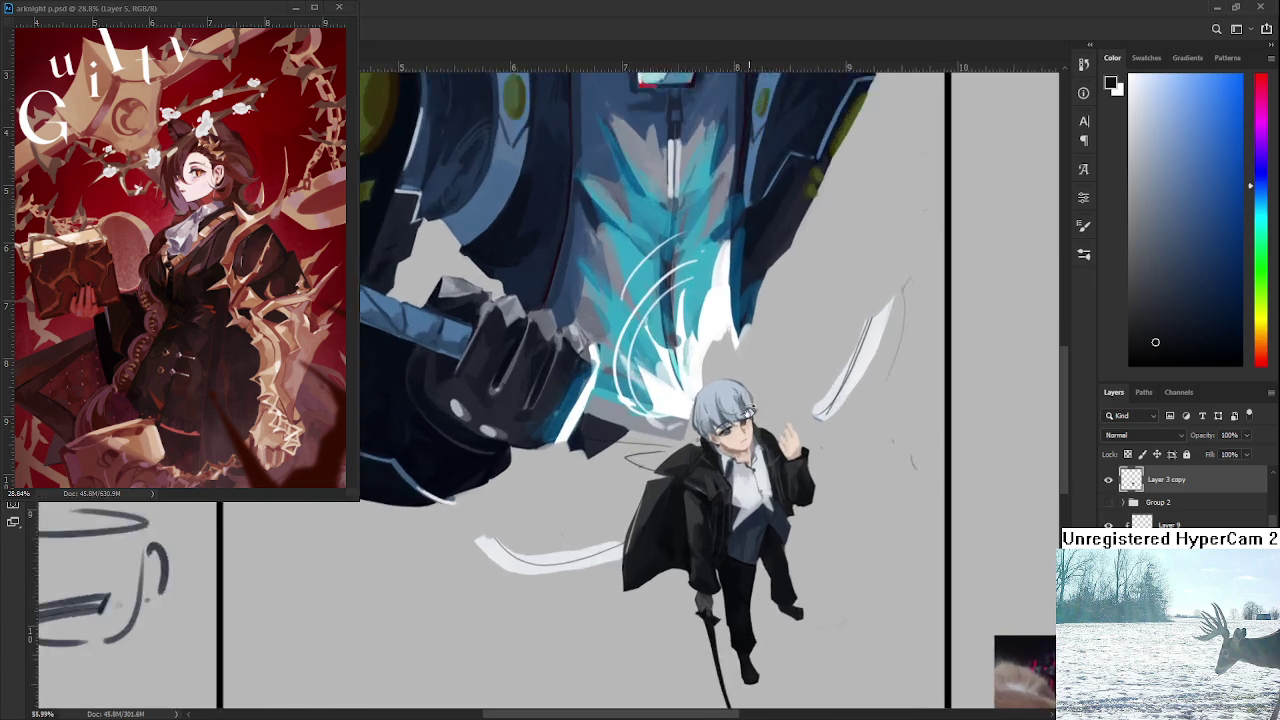
{"action": "scroll", "coordinate": [753, 415], "scroll_direction": "up", "scroll_amount": 2}
{"action": "scroll", "coordinate": [753, 415], "scroll_direction": "up", "scroll_amount": 2}
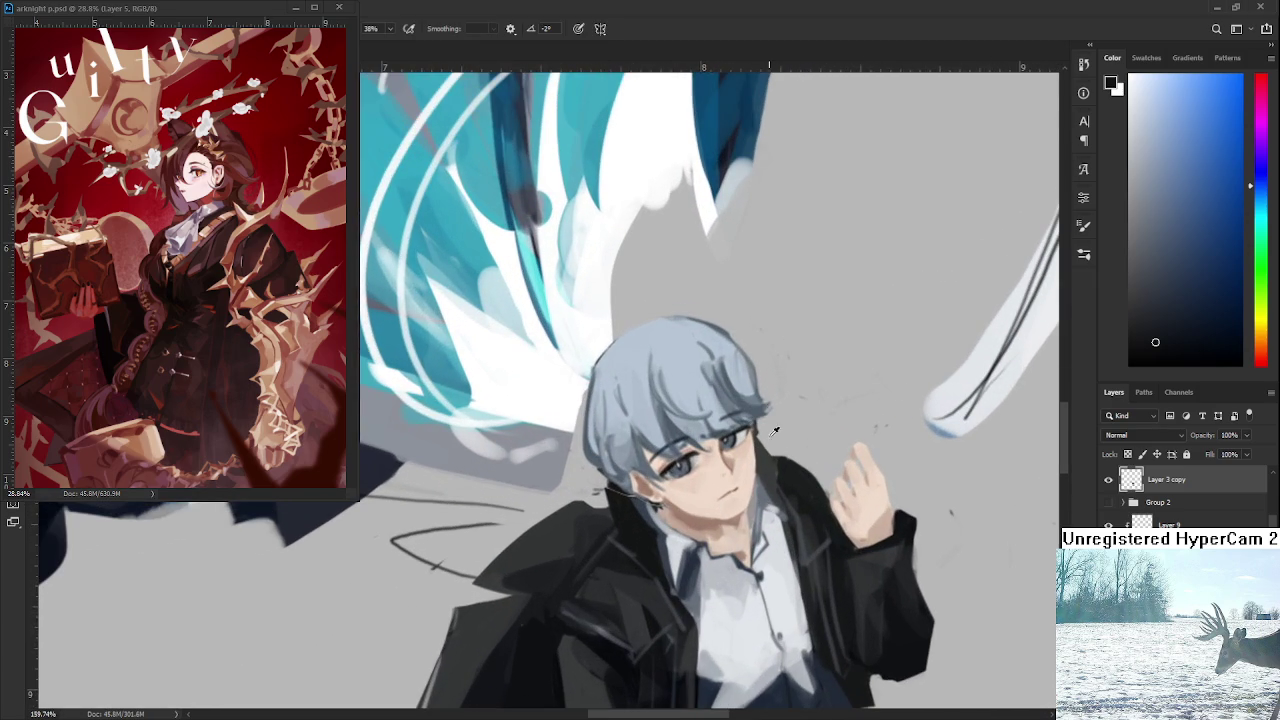
{"action": "left_click", "coordinate": [775, 458], "text": "alt"}
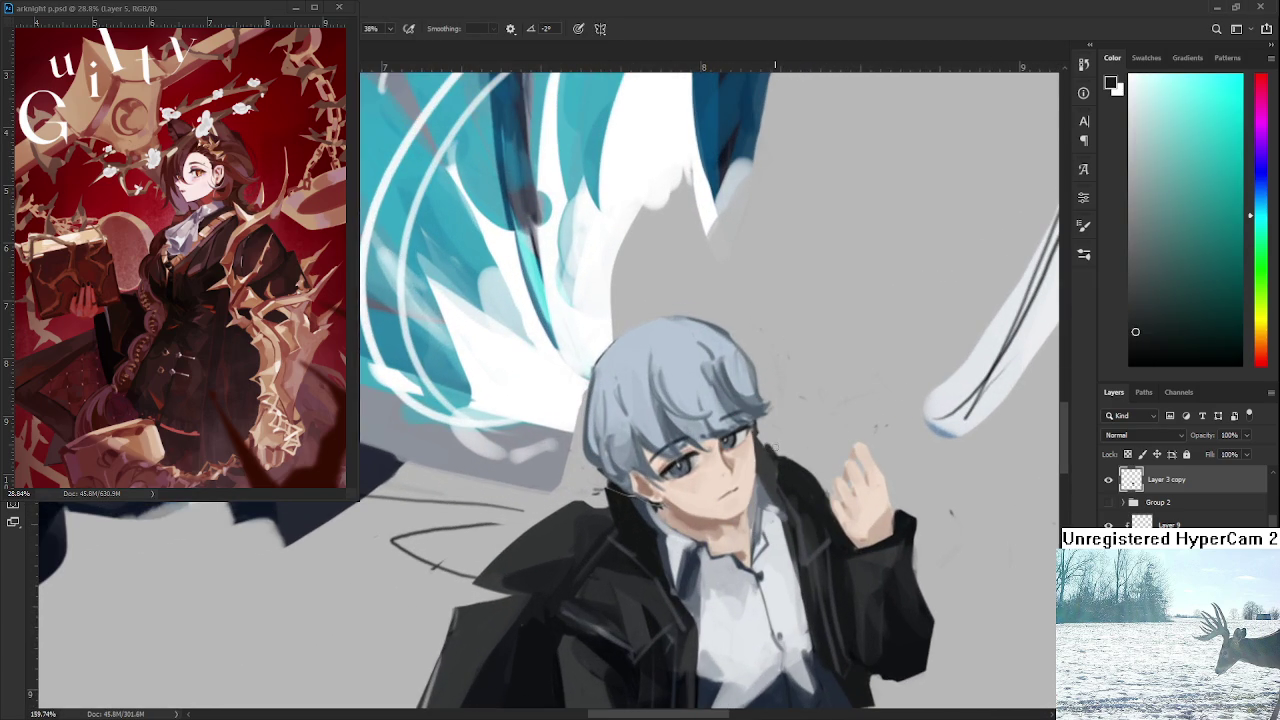
Paint short dark strokes and marks along the jacket collar edge.
{"action": "left_click_drag", "start_coordinate": [765, 447], "coordinate": [794, 450]}
{"action": "mouse_move", "coordinate": [816, 466]}
{"action": "left_mouse_down"}
{"action": "mouse_move", "coordinate": [830, 486]}
{"action": "mouse_move", "coordinate": [820, 494]}
{"action": "left_mouse_up"}
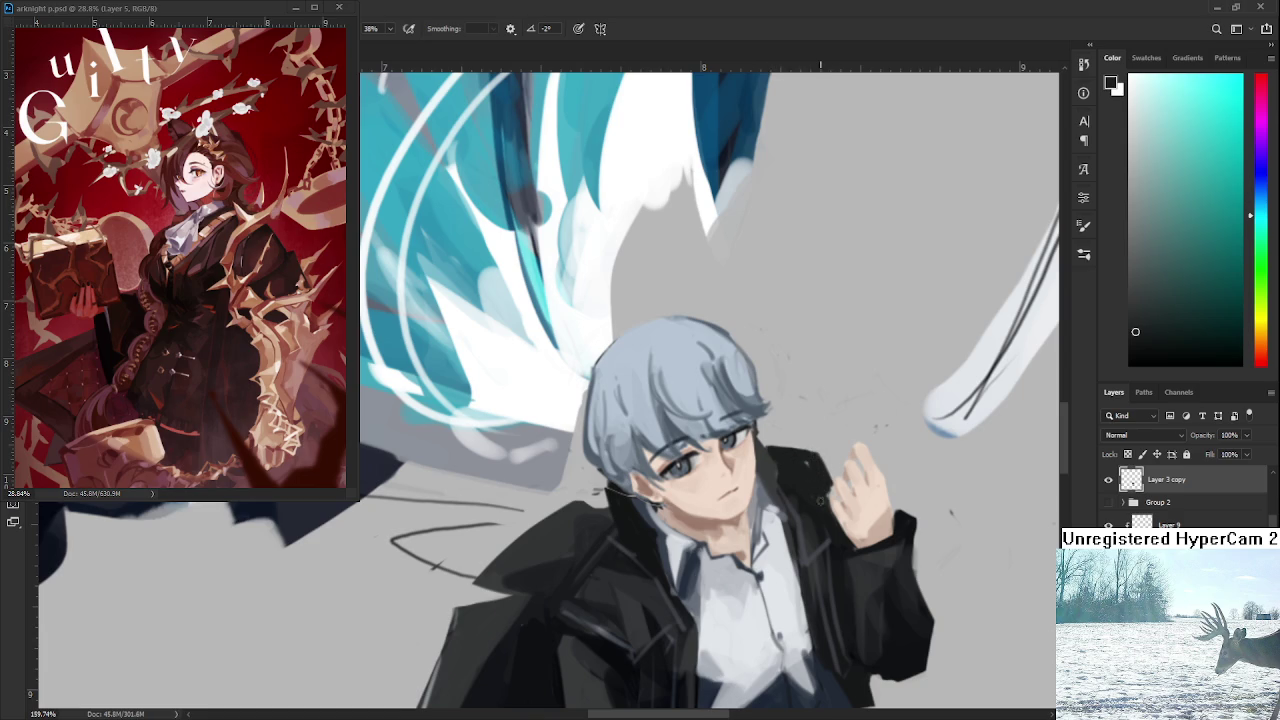
{"action": "left_click_drag", "start_coordinate": [821, 482], "coordinate": [825, 490]}
{"action": "scroll", "coordinate": [828, 470], "scroll_direction": "down", "scroll_amount": 5}
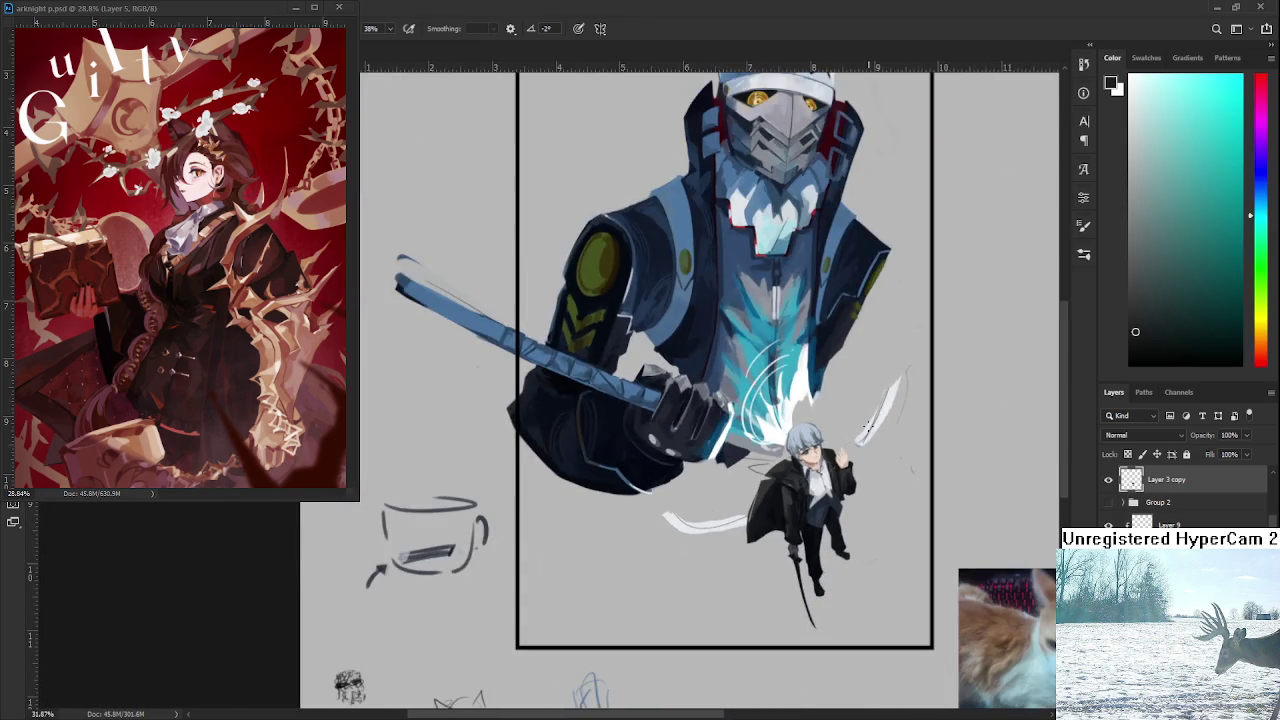
{"action": "scroll", "coordinate": [868, 428], "scroll_direction": "up", "scroll_amount": 5}
Sample near-black and a slate blue from the jacket, then switch to the Eraser.
{"action": "left_click", "coordinate": [816, 485], "text": "alt"}
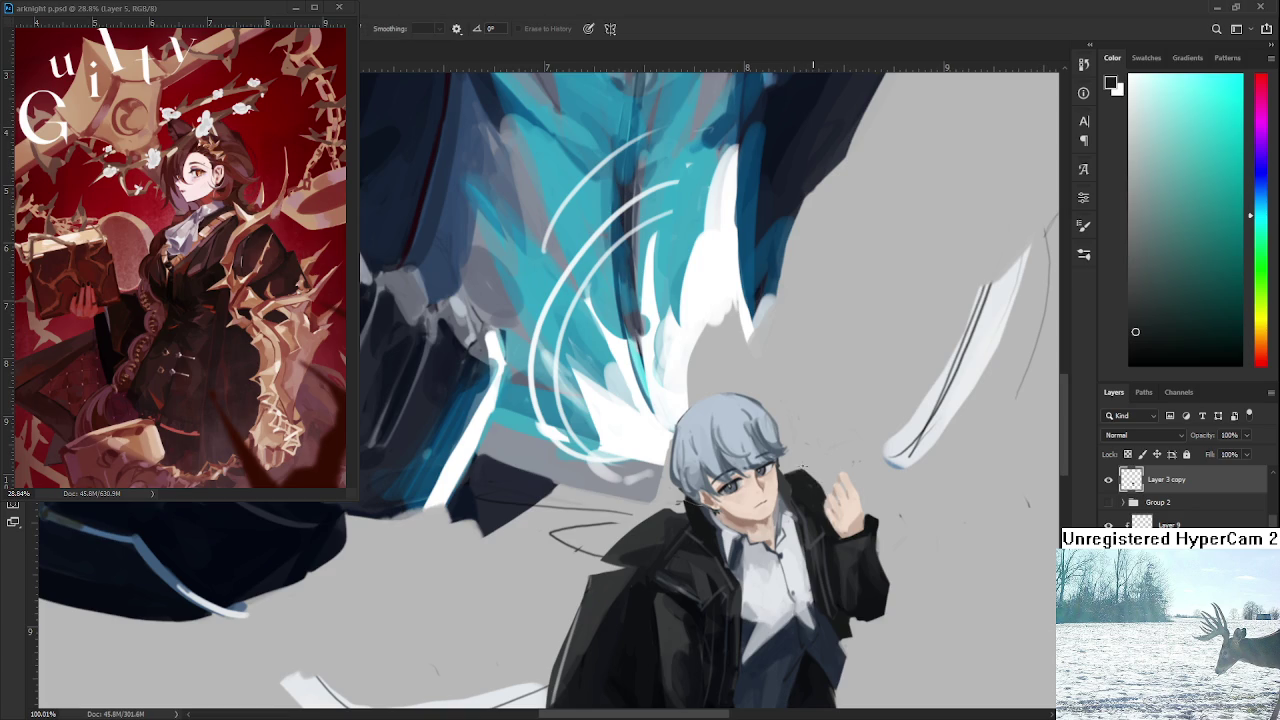
{"action": "left_click", "coordinate": [808, 518], "text": "alt"}
{"action": "left_click", "coordinate": [808, 518], "text": "alt"}
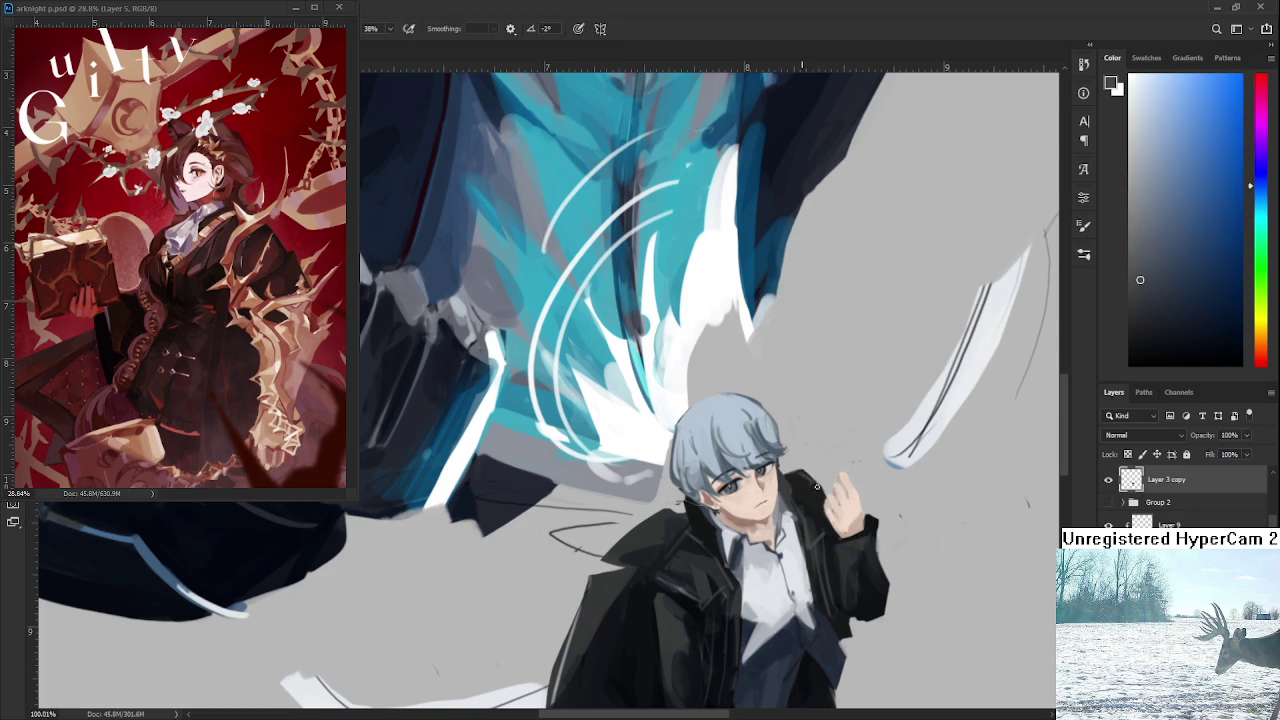
{"action": "key", "text": "e"}
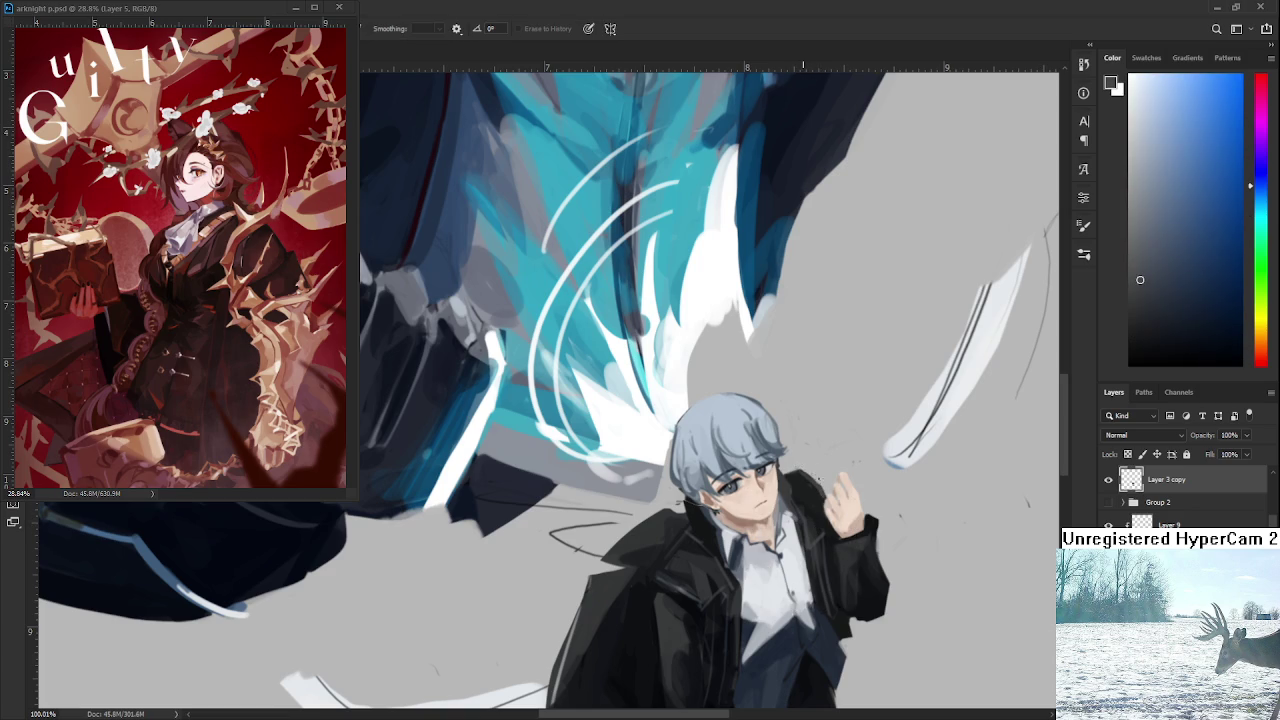
Zoom out, pan across the illustration, and zoom to about 214% on the boy's face.
{"action": "scroll", "coordinate": [833, 434], "scroll_direction": "down", "scroll_amount": 2}
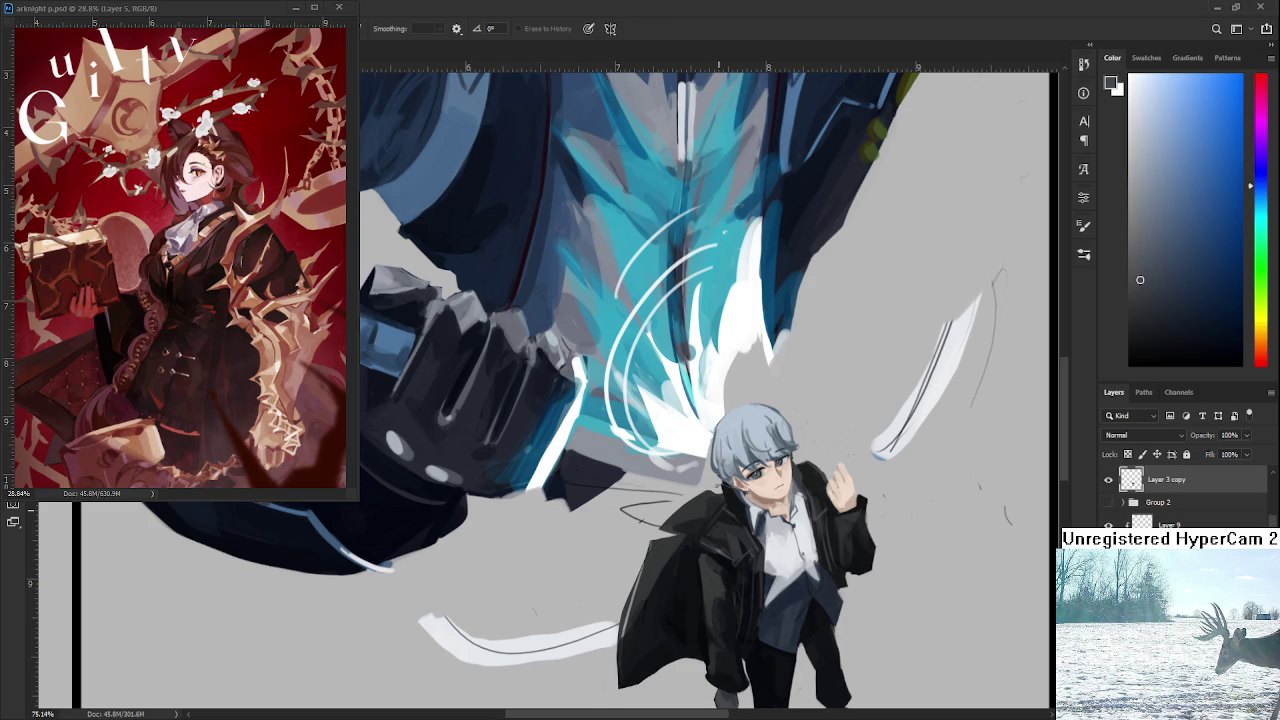
{"action": "left_click_drag", "start_coordinate": [826, 538], "coordinate": [726, 478]}
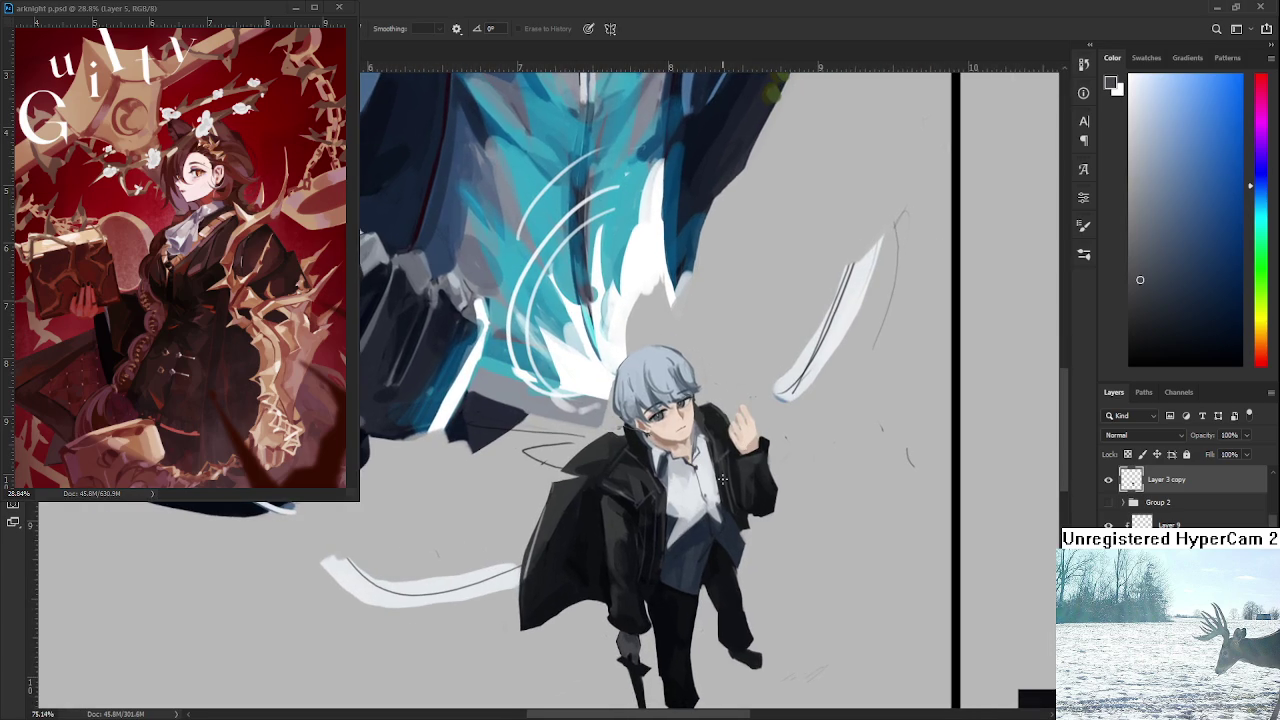
{"action": "scroll", "coordinate": [726, 478], "scroll_direction": "up", "scroll_amount": 5}
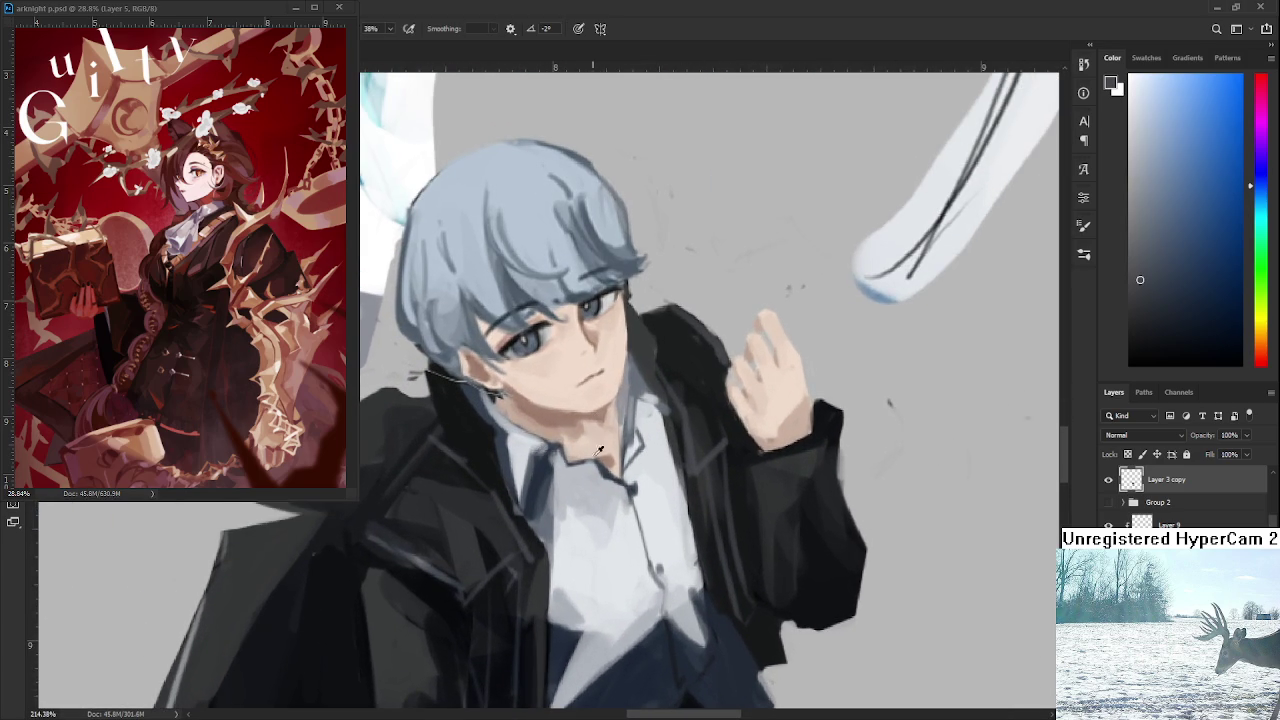
Redraw a thinner dark line down the shirt front and whiten its upper part.
{"action": "left_click", "coordinate": [615, 482], "text": "alt"}
{"action": "left_click_drag", "start_coordinate": [632, 492], "coordinate": [606, 556]}
{"action": "key", "text": "ctrl+z"}
{"action": "left_click_drag", "start_coordinate": [640, 486], "coordinate": [602, 548]}
{"action": "left_click", "coordinate": [640, 494], "text": "alt"}
{"action": "left_click", "coordinate": [640, 494], "text": "alt"}
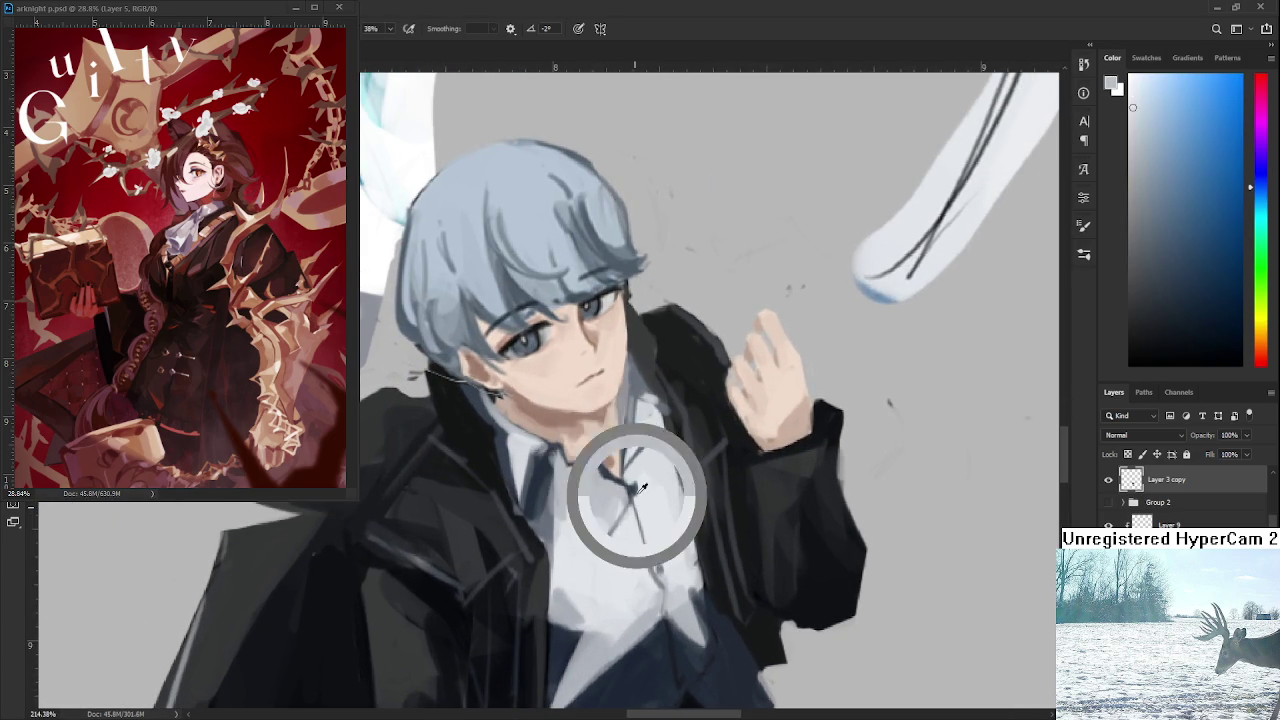
{"action": "left_click", "coordinate": [640, 494], "text": "alt"}
{"action": "left_click_drag", "start_coordinate": [642, 496], "coordinate": [630, 518]}
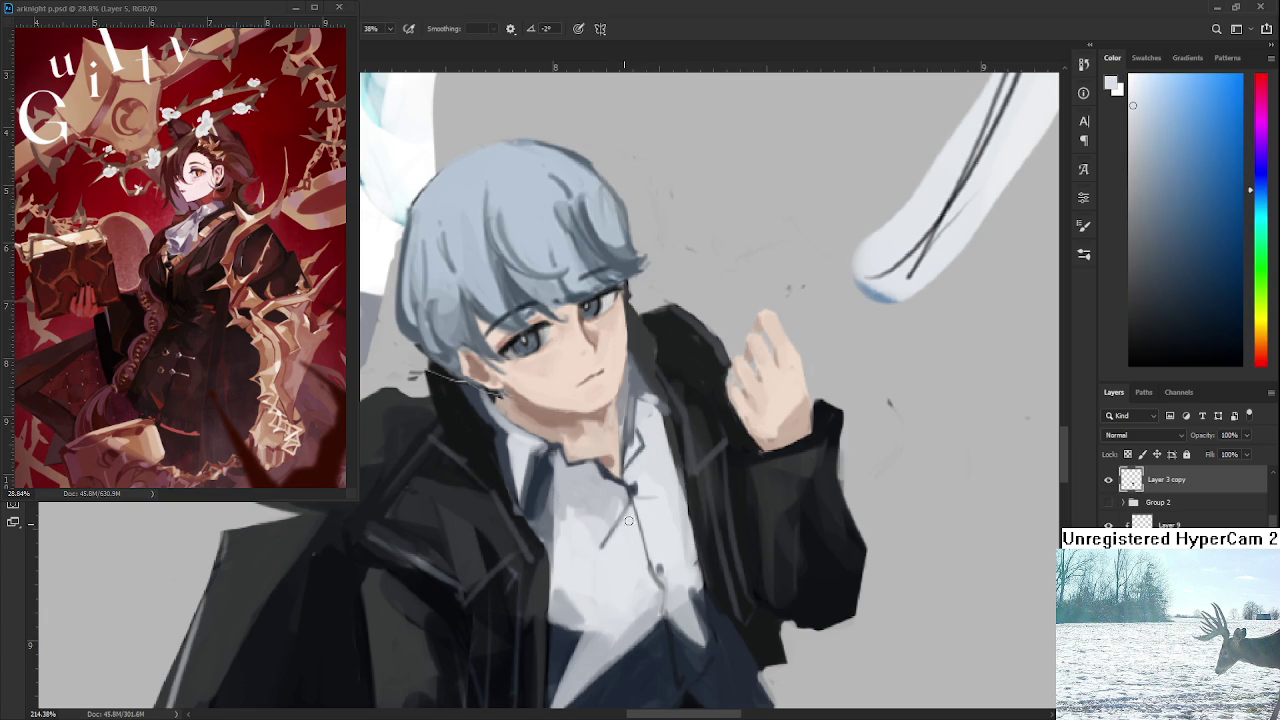
Bring the ear into view, sample dark grey-blue hair shadow, and erase stray marks.
{"action": "left_click_drag", "start_coordinate": [541, 402], "coordinate": [636, 519]}
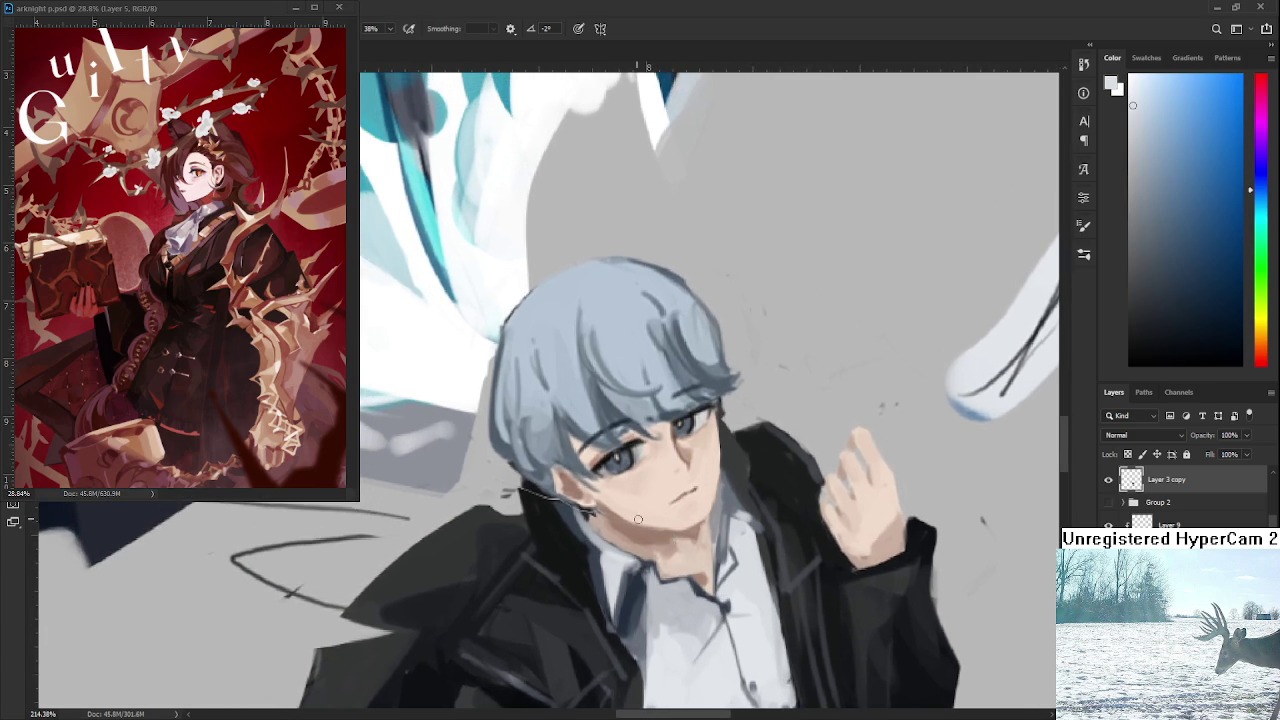
{"action": "left_click", "coordinate": [636, 519], "text": "alt"}
{"action": "left_click", "coordinate": [557, 500], "text": "alt"}
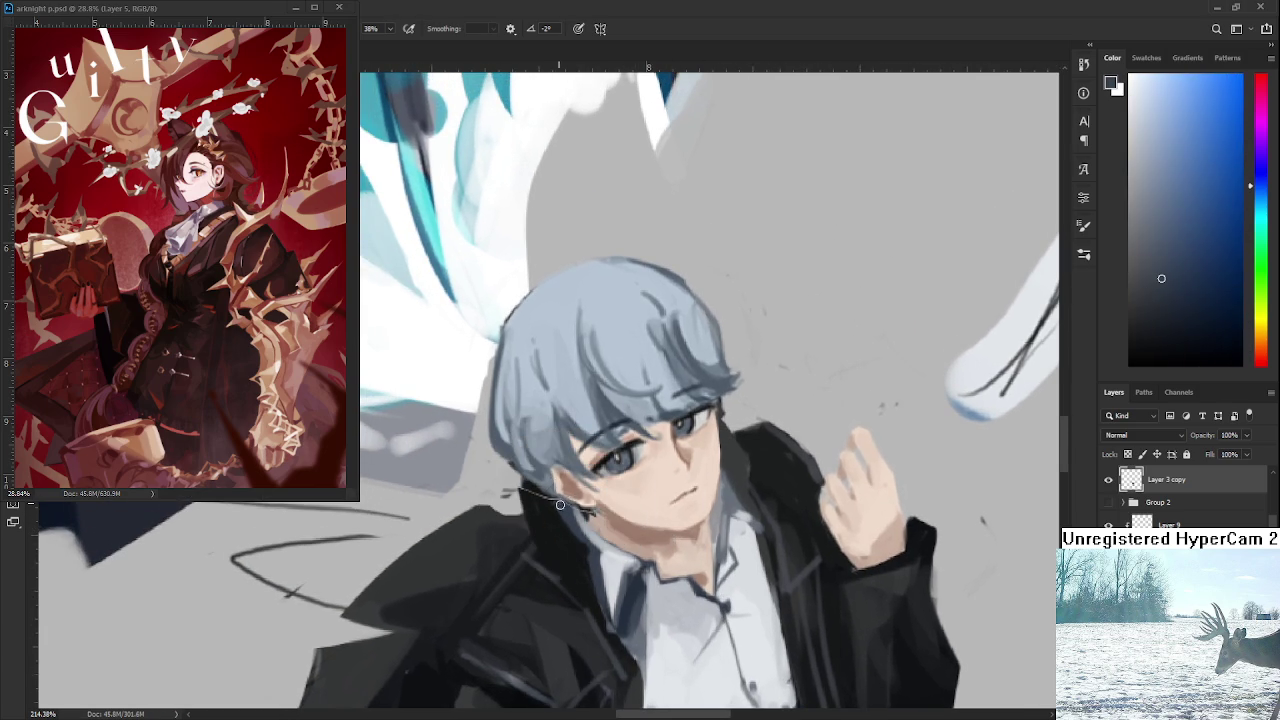
{"action": "left_click_drag", "start_coordinate": [556, 500], "coordinate": [586, 514]}
{"action": "left_click", "coordinate": [557, 510], "text": "alt"}
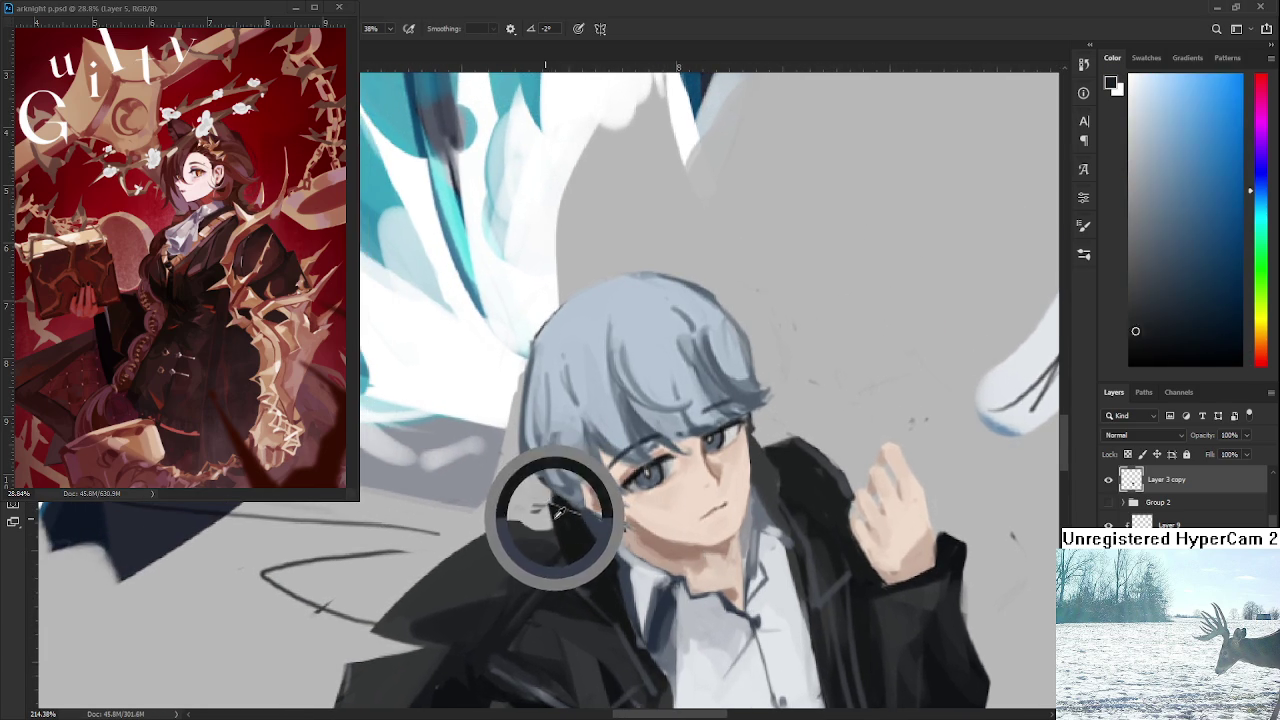
{"action": "key", "text": "e"}
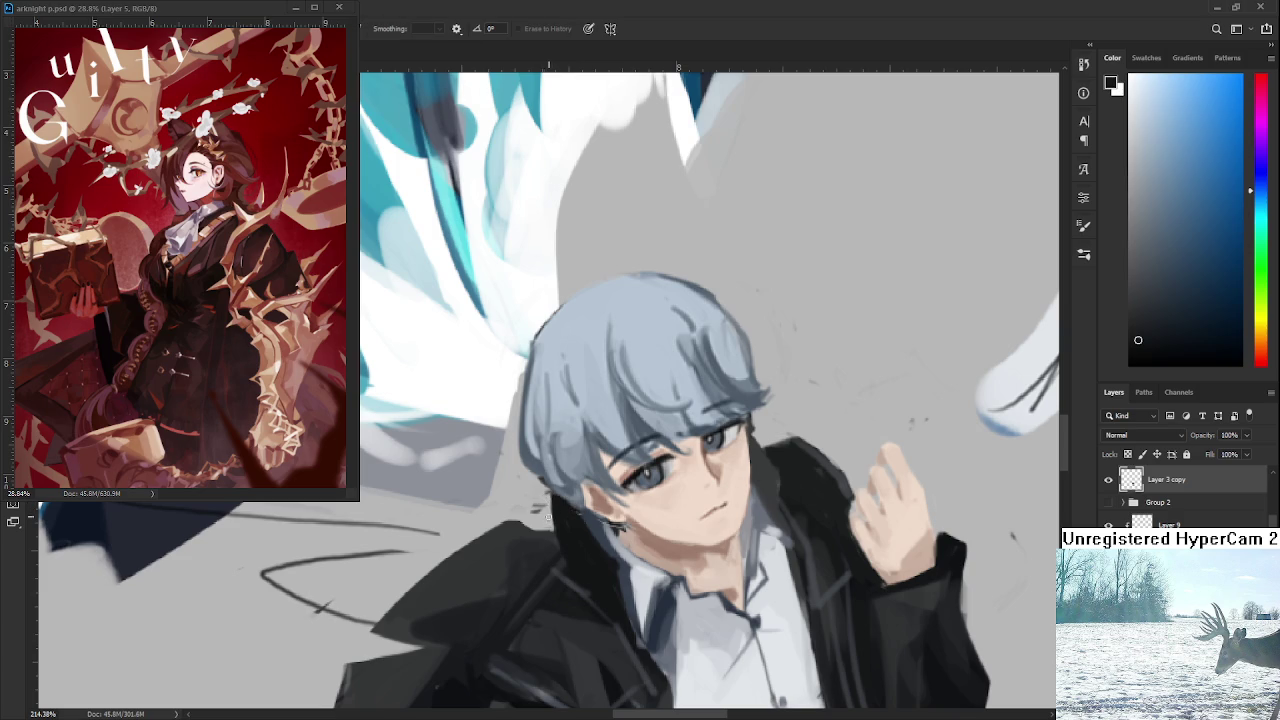
Detail the ear and stud earring using sampled skin, near-black and warm grey tones.
{"action": "mouse_move", "coordinate": [540, 512]}
{"action": "left_mouse_down"}
{"action": "mouse_move", "coordinate": [650, 518]}
{"action": "mouse_move", "coordinate": [628, 560]}
{"action": "left_mouse_up"}
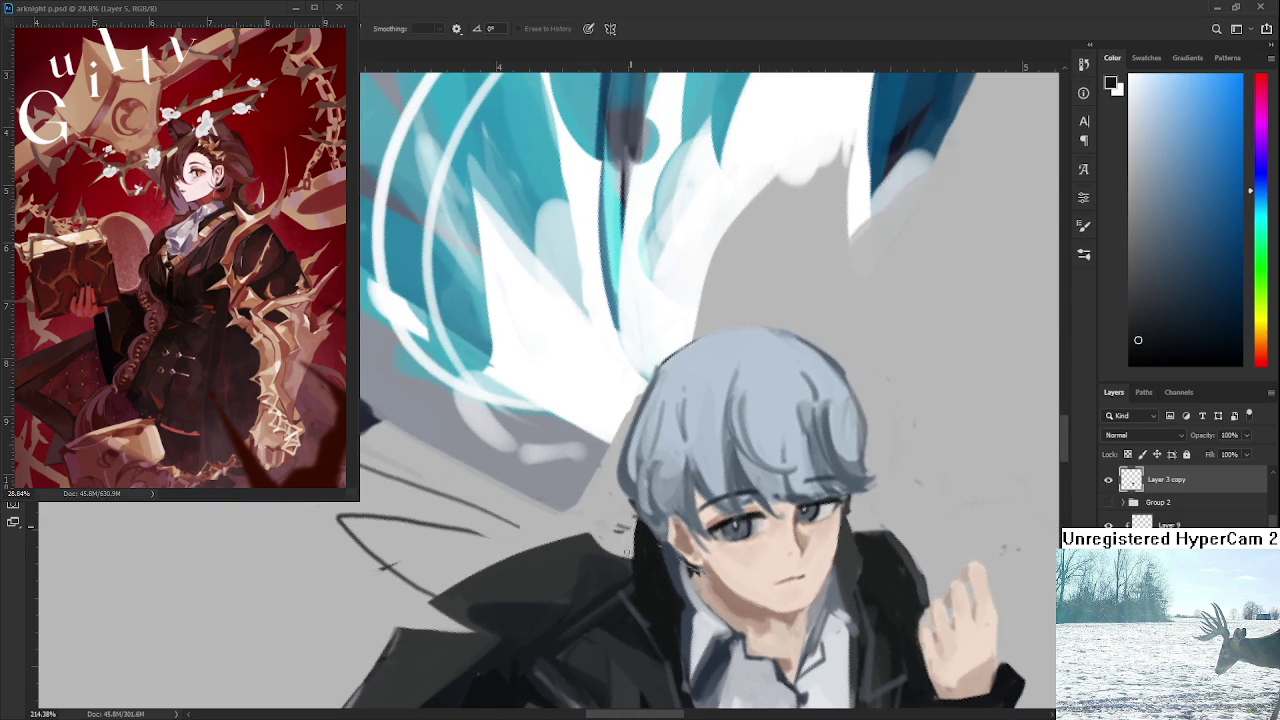
{"action": "key", "text": "b"}
{"action": "left_click", "coordinate": [659, 541], "text": "alt"}
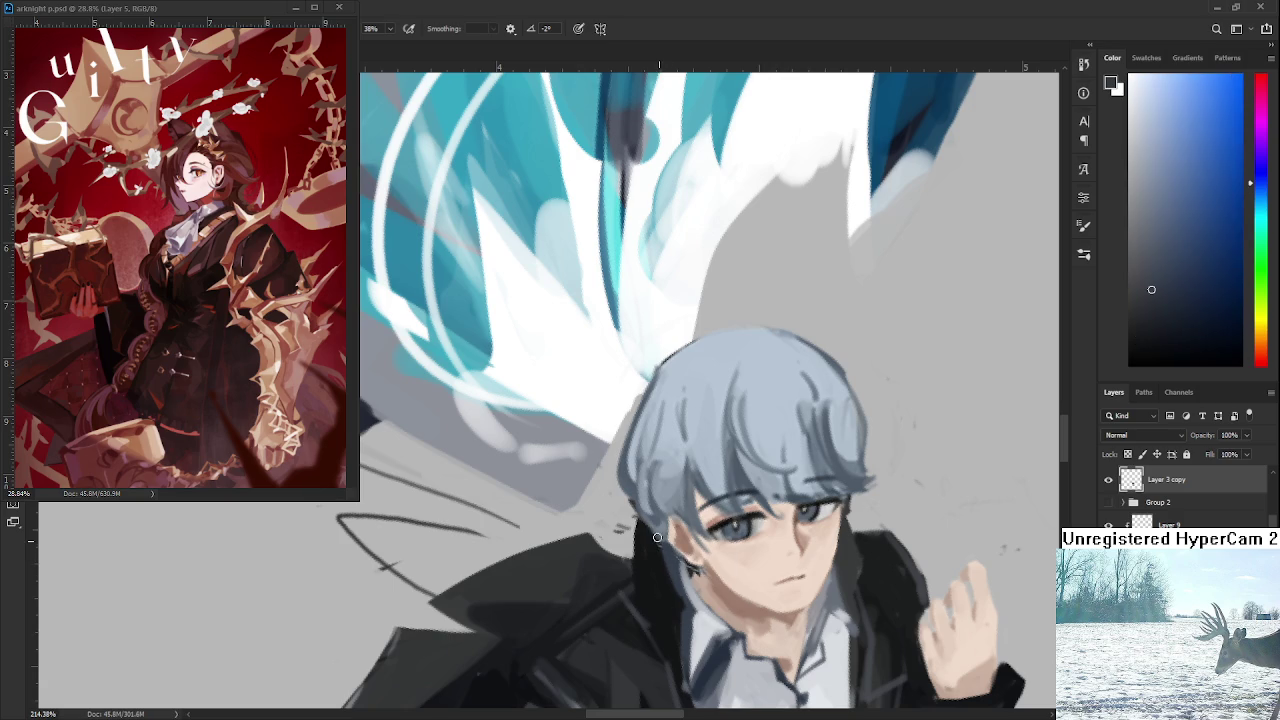
{"action": "left_click", "coordinate": [671, 543], "text": "alt"}
{"action": "left_click", "coordinate": [700, 574], "text": "alt"}
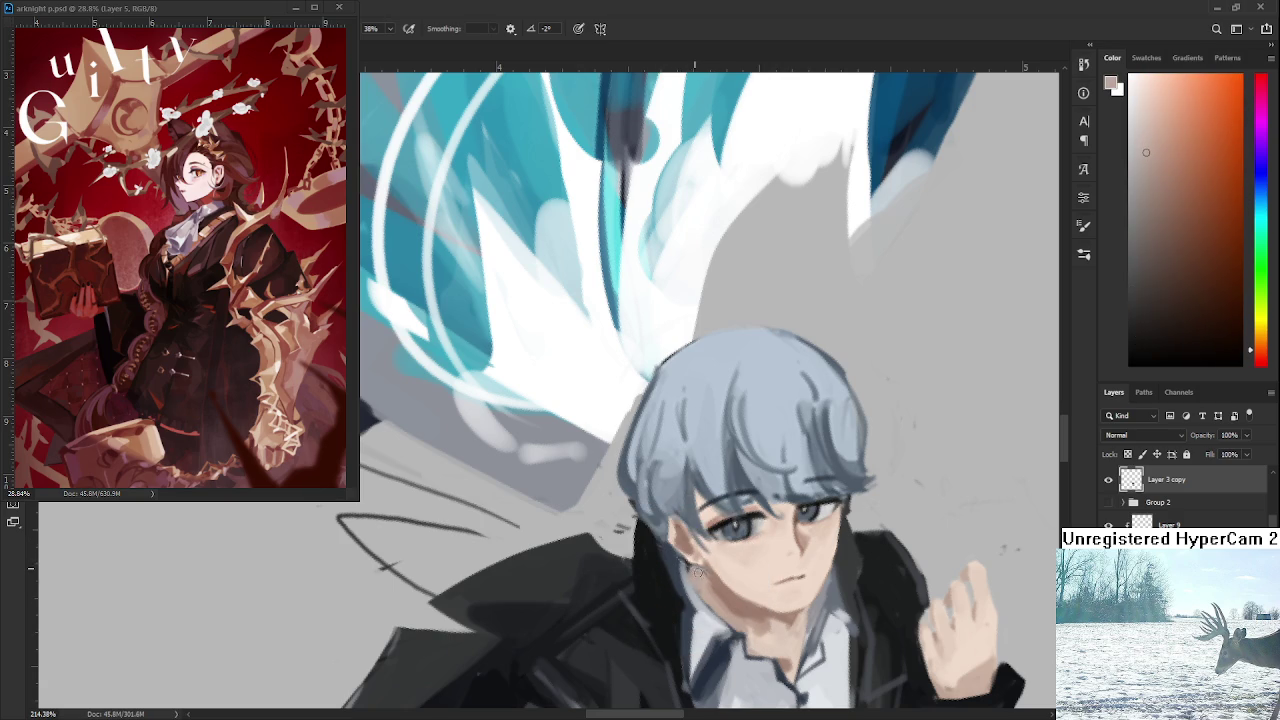
{"action": "left_click", "coordinate": [865, 545], "text": "alt"}
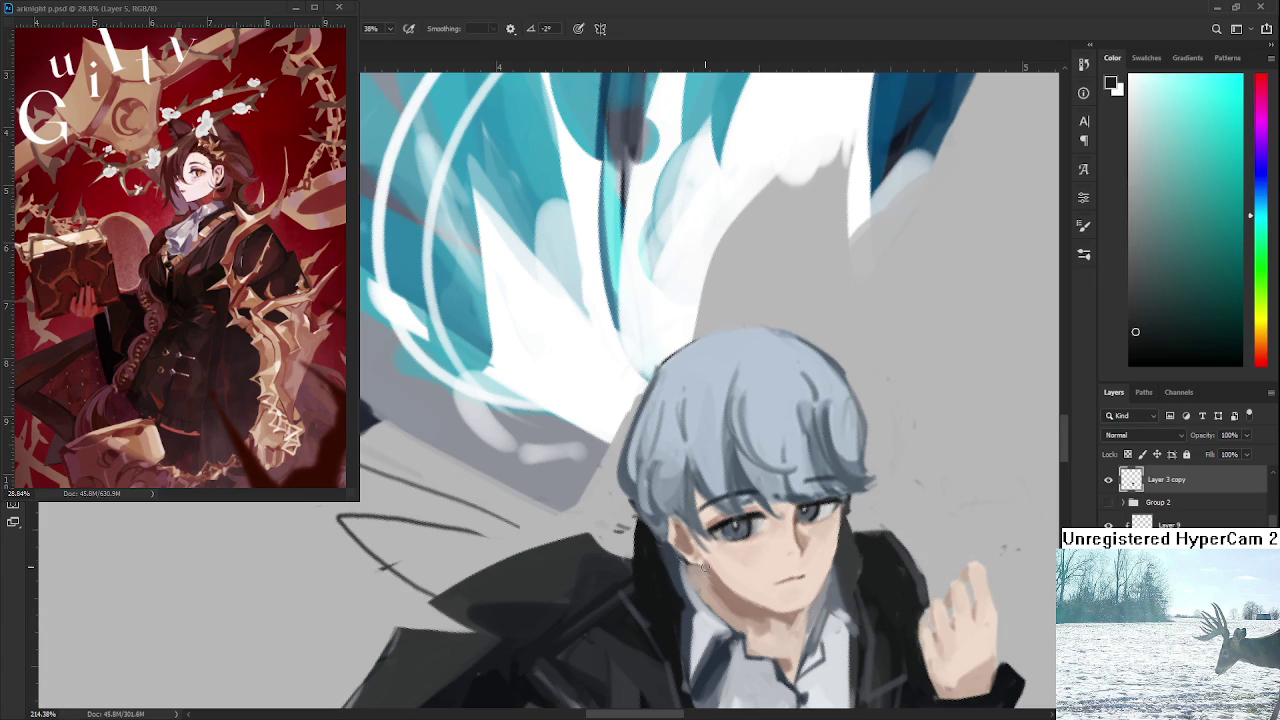
{"action": "left_click", "coordinate": [692, 570], "text": "alt"}
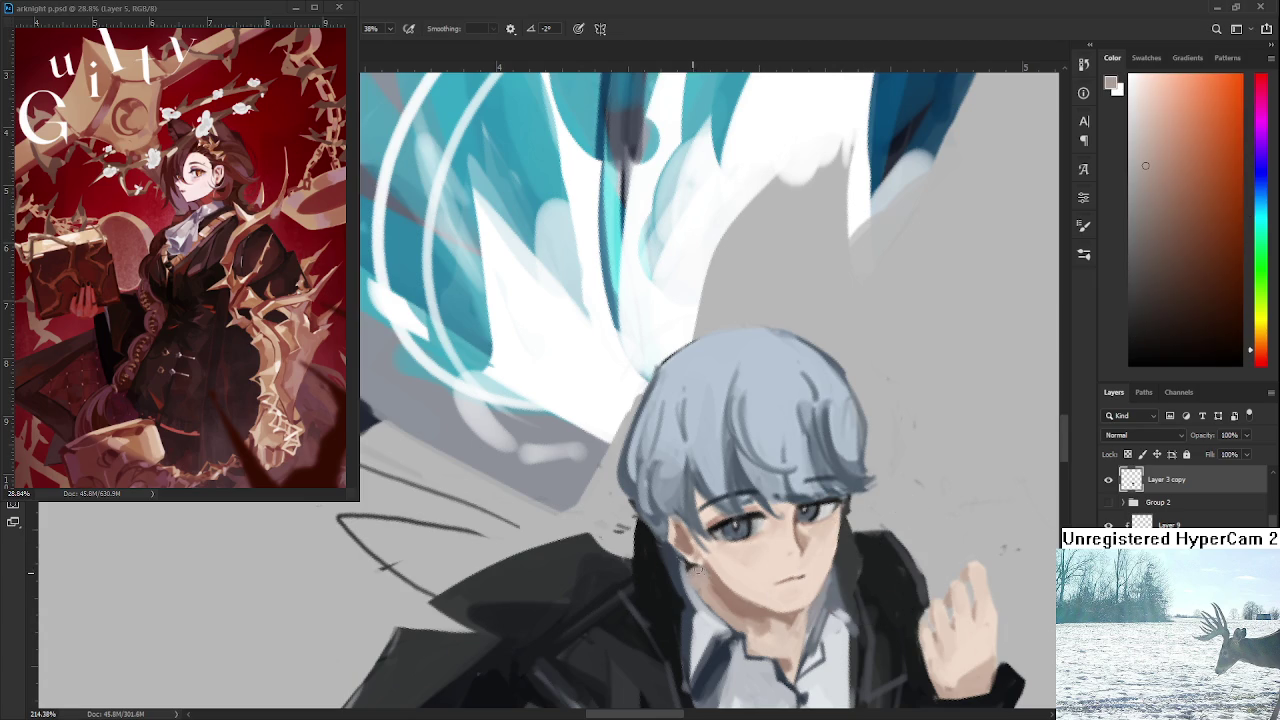
{"action": "scroll", "coordinate": [786, 589], "scroll_direction": "down", "scroll_amount": 5}
Zoom out to 36%, tilt the view slightly clockwise, then zoom back to about 64%.
{"action": "scroll", "coordinate": [828, 596], "scroll_direction": "down", "scroll_amount": 2}
{"action": "scroll", "coordinate": [800, 575], "scroll_direction": "down", "scroll_amount": 1}
{"action": "scroll", "coordinate": [760, 550], "scroll_direction": "down", "scroll_amount": 2}
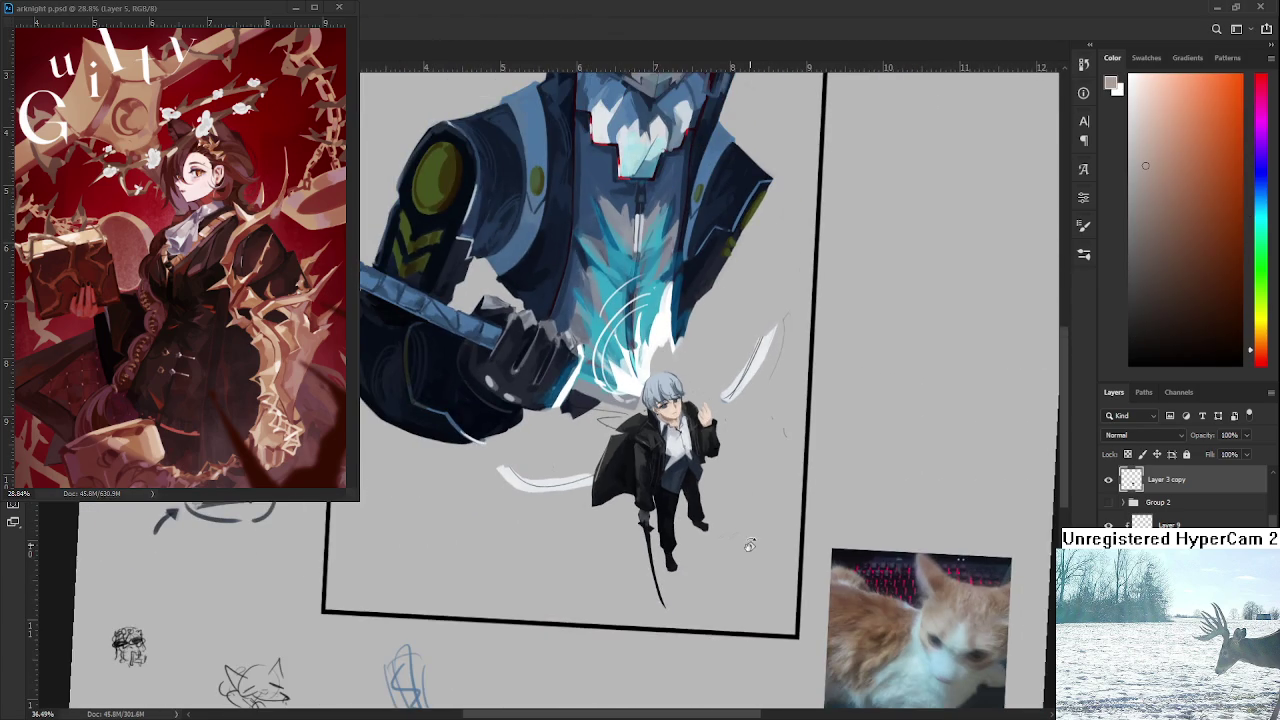
{"action": "left_click_drag", "start_coordinate": [749, 541], "coordinate": [743, 534]}
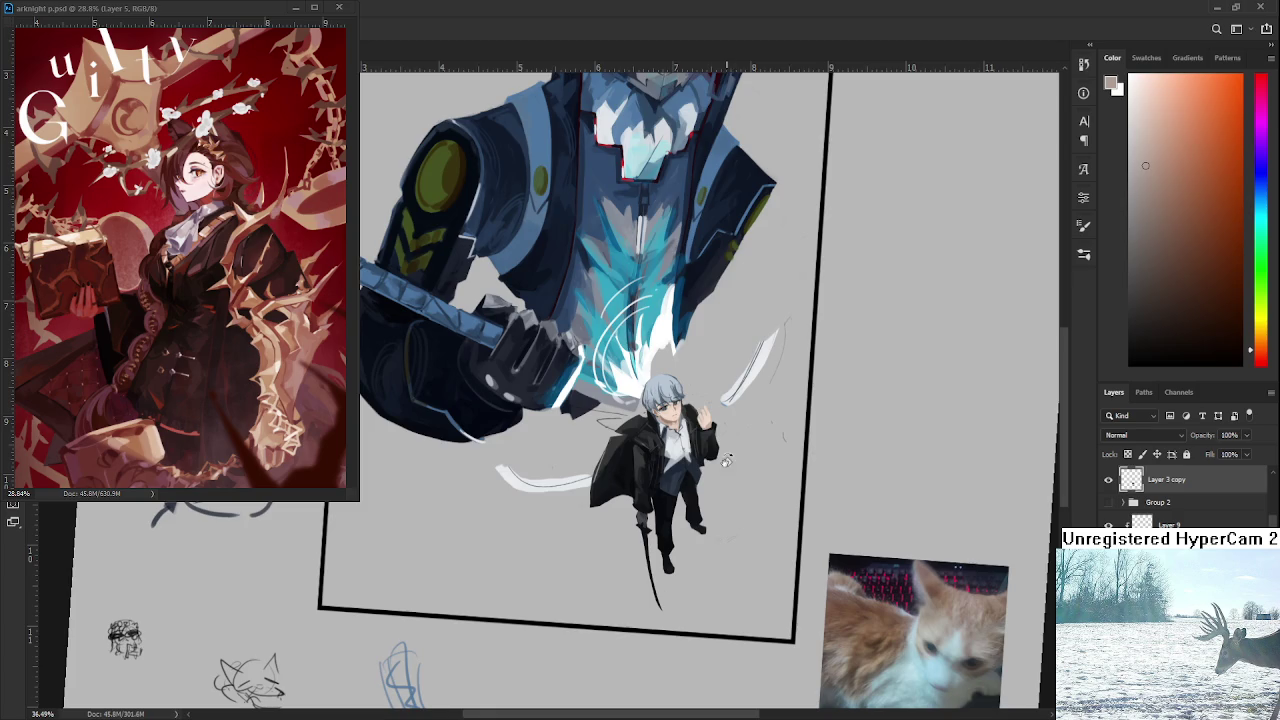
{"action": "scroll", "coordinate": [690, 407], "scroll_direction": "up", "scroll_amount": 2}
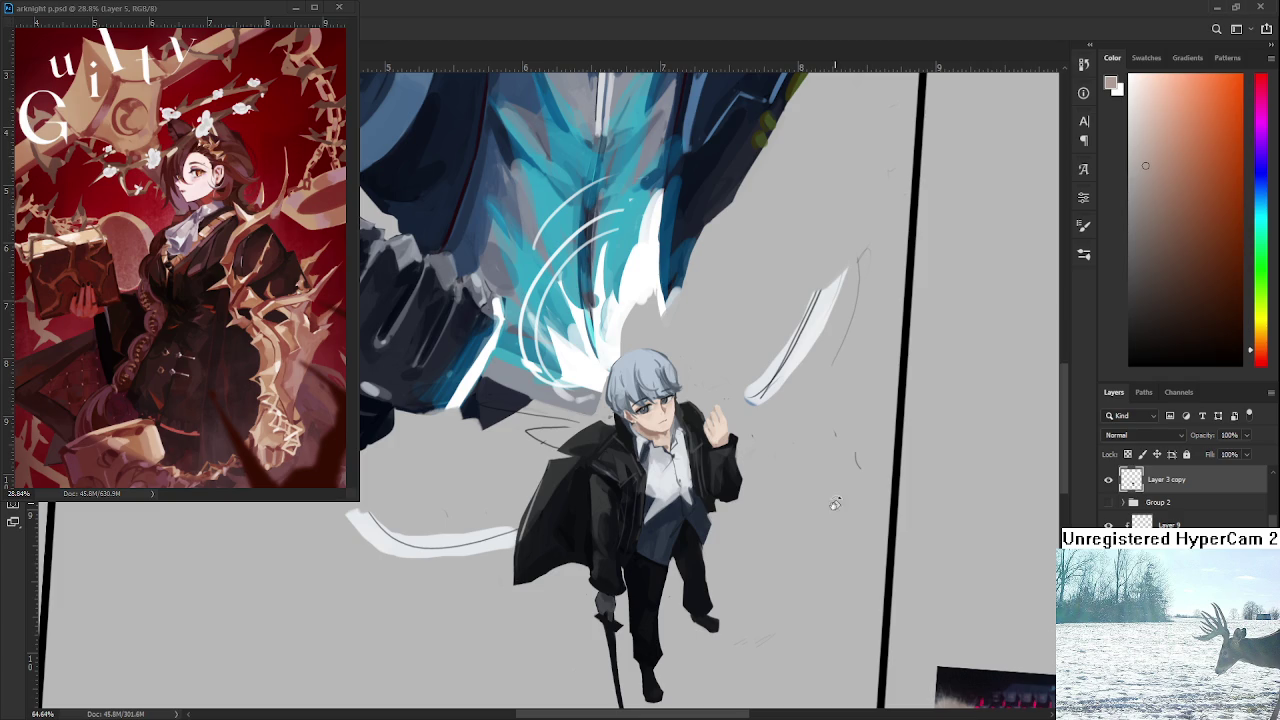
{"action": "scroll", "coordinate": [710, 490], "scroll_direction": "up", "scroll_amount": 6}
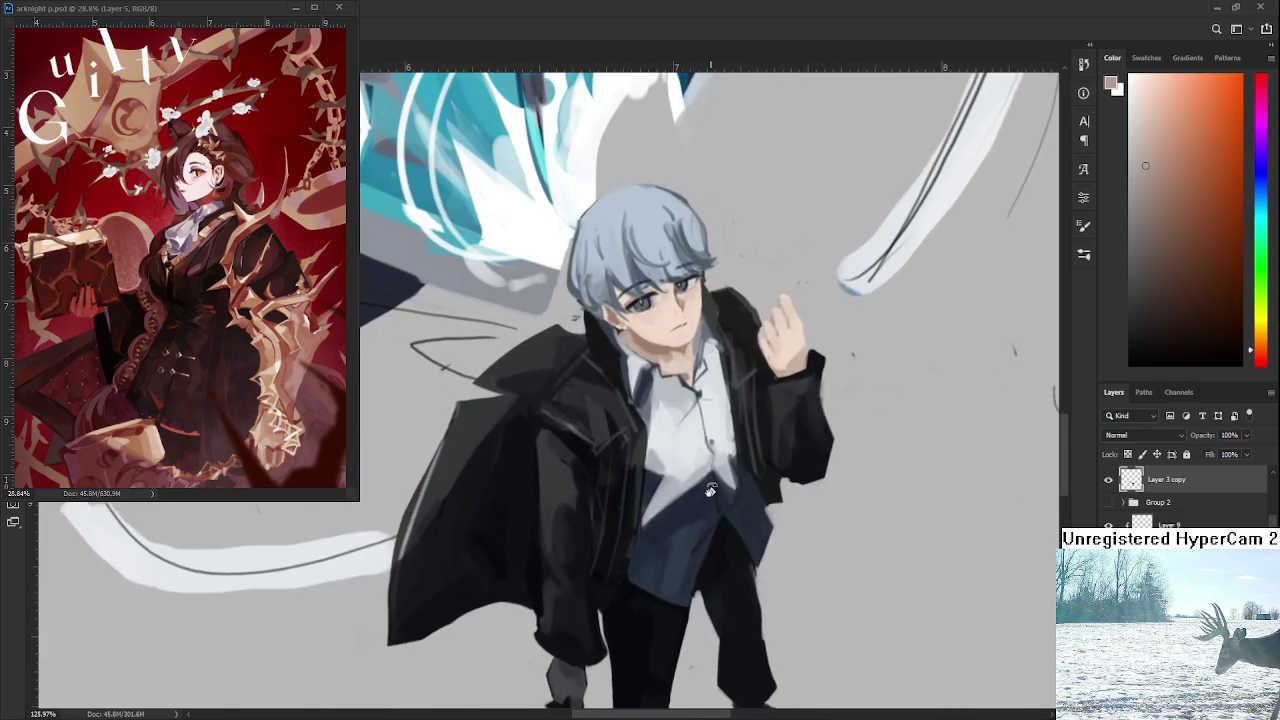
Erase along the outer edge of the raised coat sleeve and enlarge the eraser.
{"action": "scroll", "coordinate": [710, 490], "scroll_direction": "down", "scroll_amount": 2}
{"action": "scroll", "coordinate": [710, 490], "scroll_direction": "up", "scroll_amount": 1}
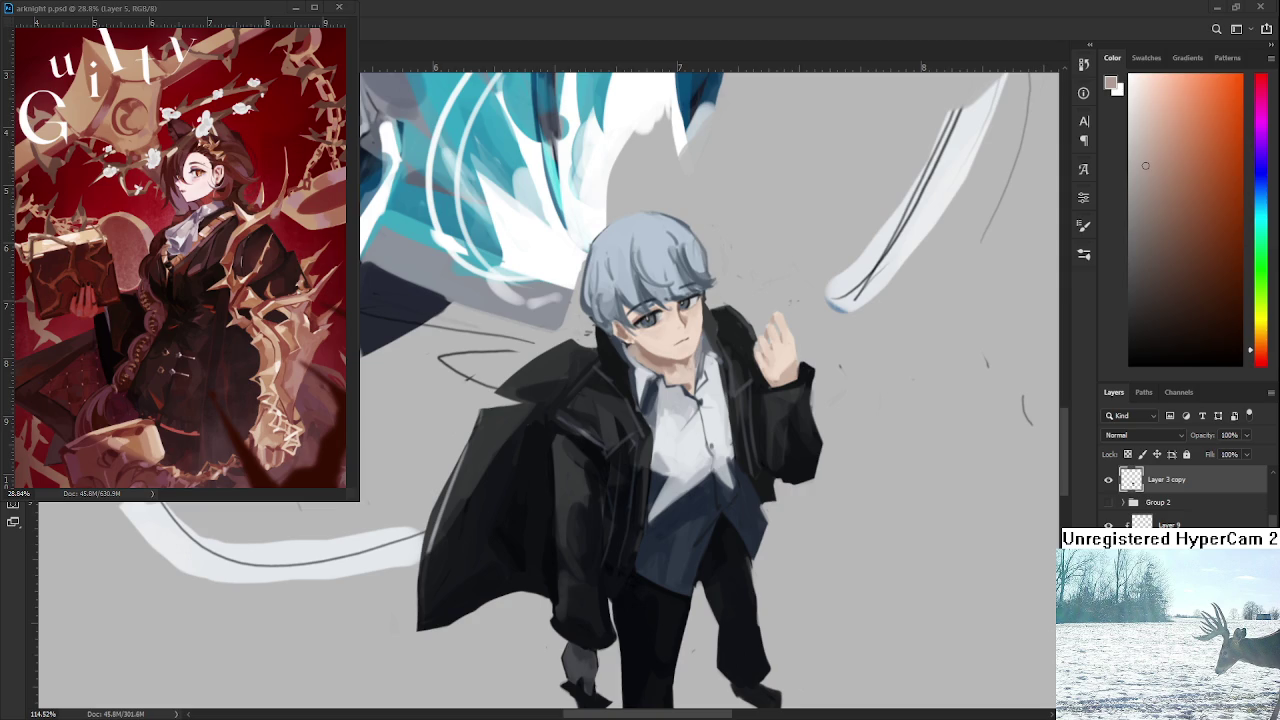
{"action": "scroll", "coordinate": [795, 500], "scroll_direction": "down", "scroll_amount": 1}
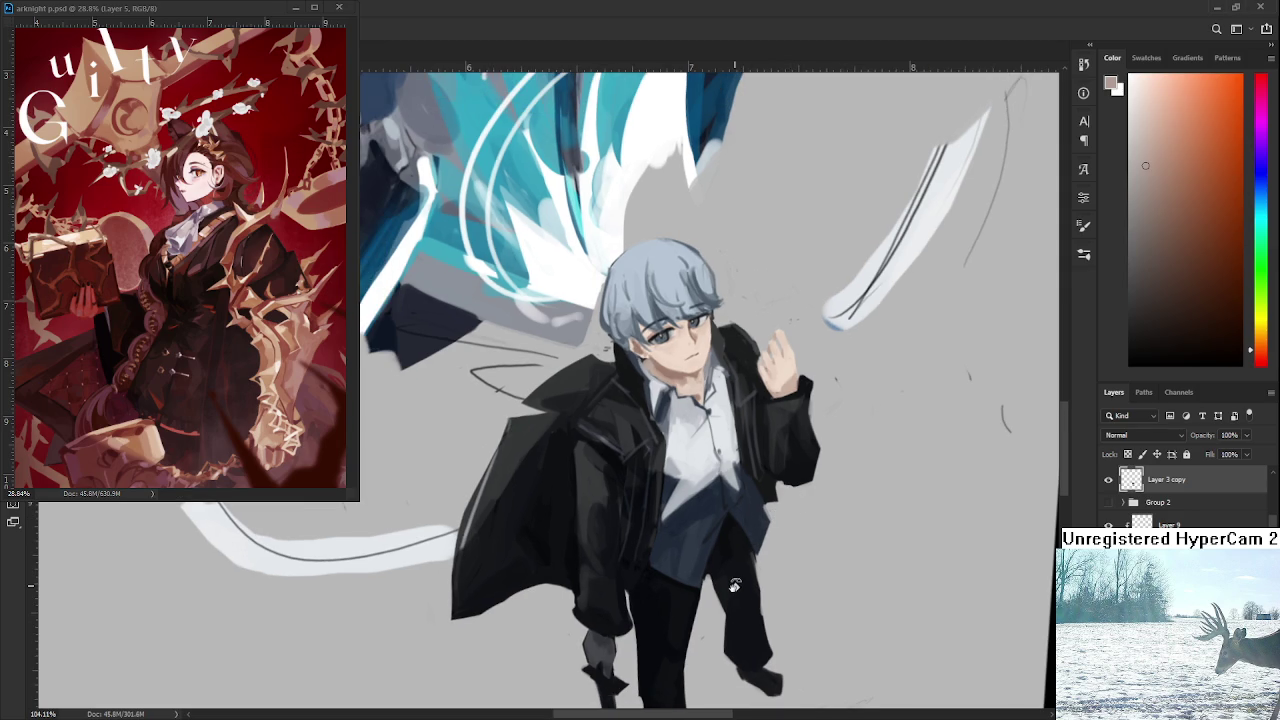
{"action": "left_click_drag", "start_coordinate": [805, 377], "coordinate": [797, 415]}
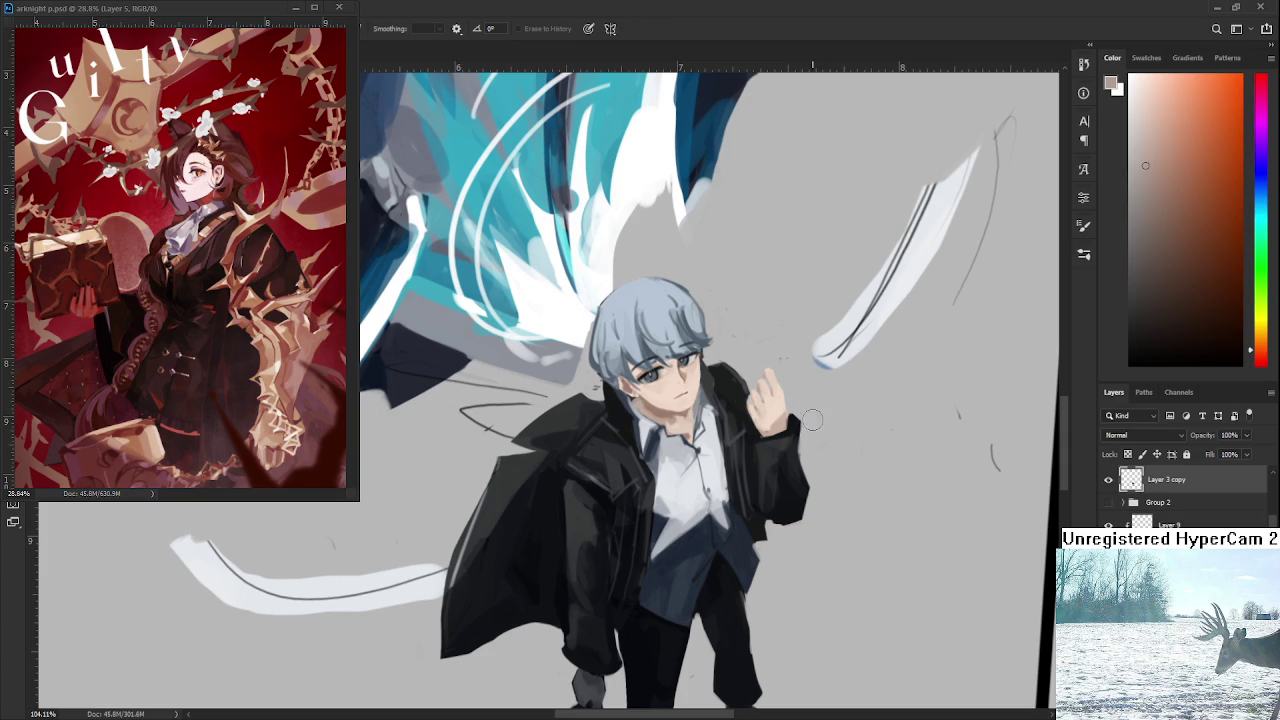
{"action": "left_click_drag", "start_coordinate": [820, 488], "coordinate": [808, 474]}
{"action": "key", "text": "bracketright"}
{"action": "key", "text": "bracketright"}
{"action": "key", "text": "bracketright"}
Sample the sleeve's dark navy and other jacket tones, then return to the Eraser.
{"action": "key", "text": "b"}
{"action": "left_click", "coordinate": [786, 514], "text": "alt"}
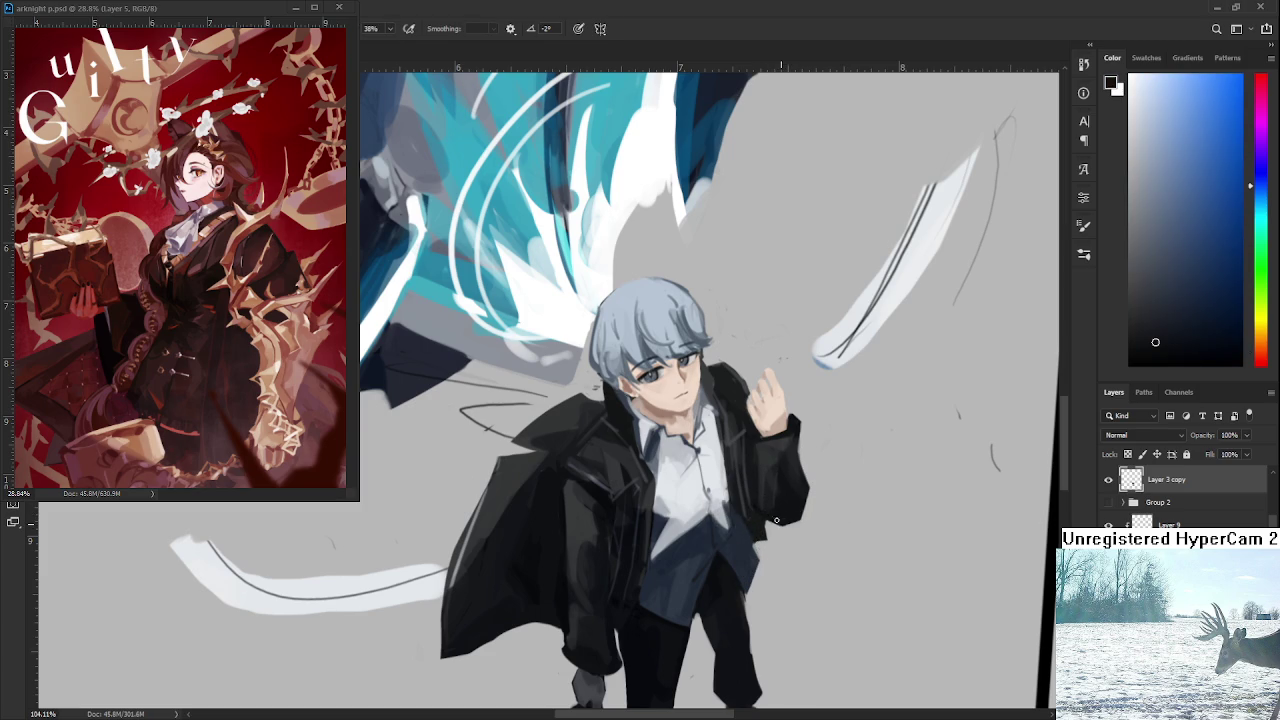
{"action": "left_click_drag", "start_coordinate": [770, 520], "coordinate": [746, 542]}
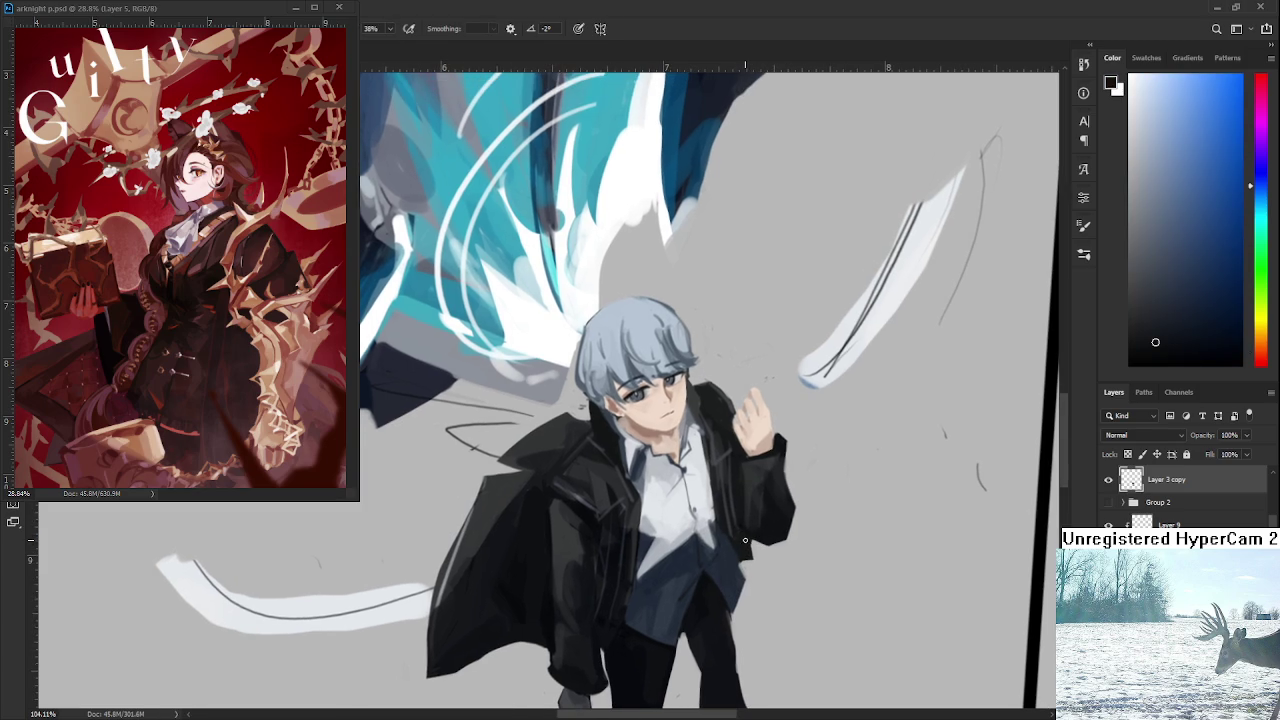
{"action": "left_click", "coordinate": [746, 484], "text": "alt"}
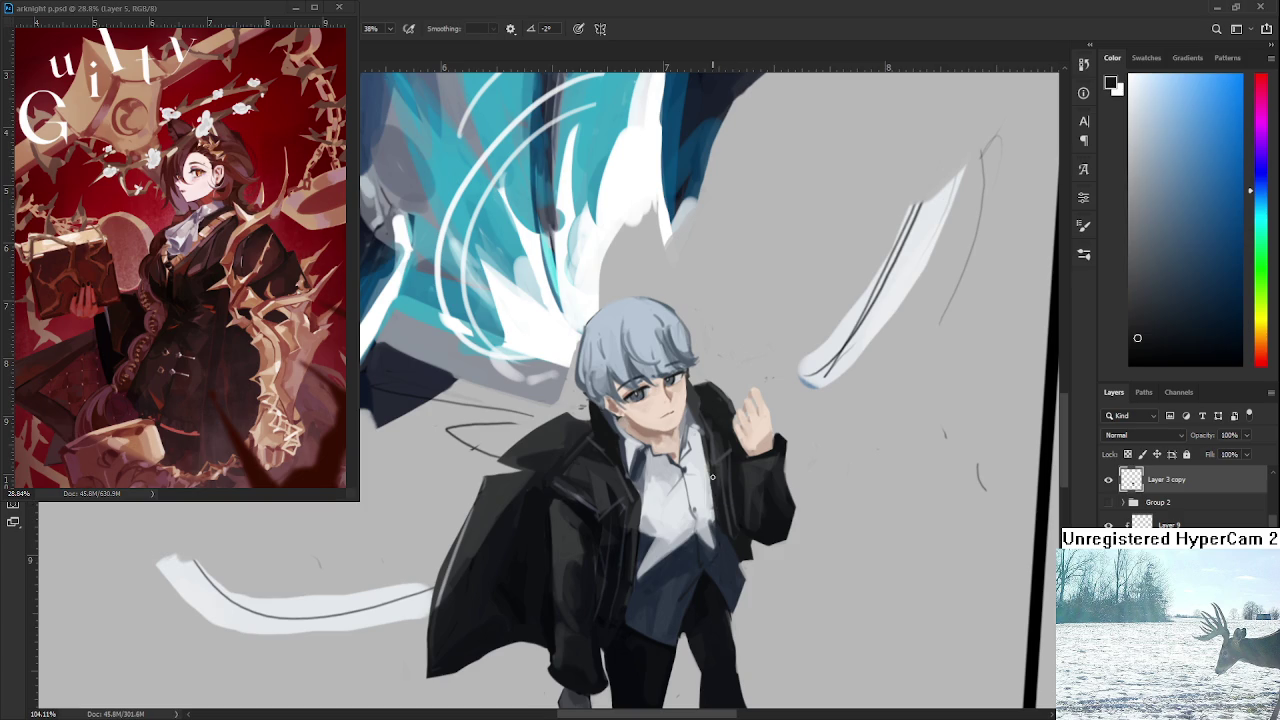
{"action": "left_click", "coordinate": [745, 549], "text": "alt"}
{"action": "key", "text": "e"}
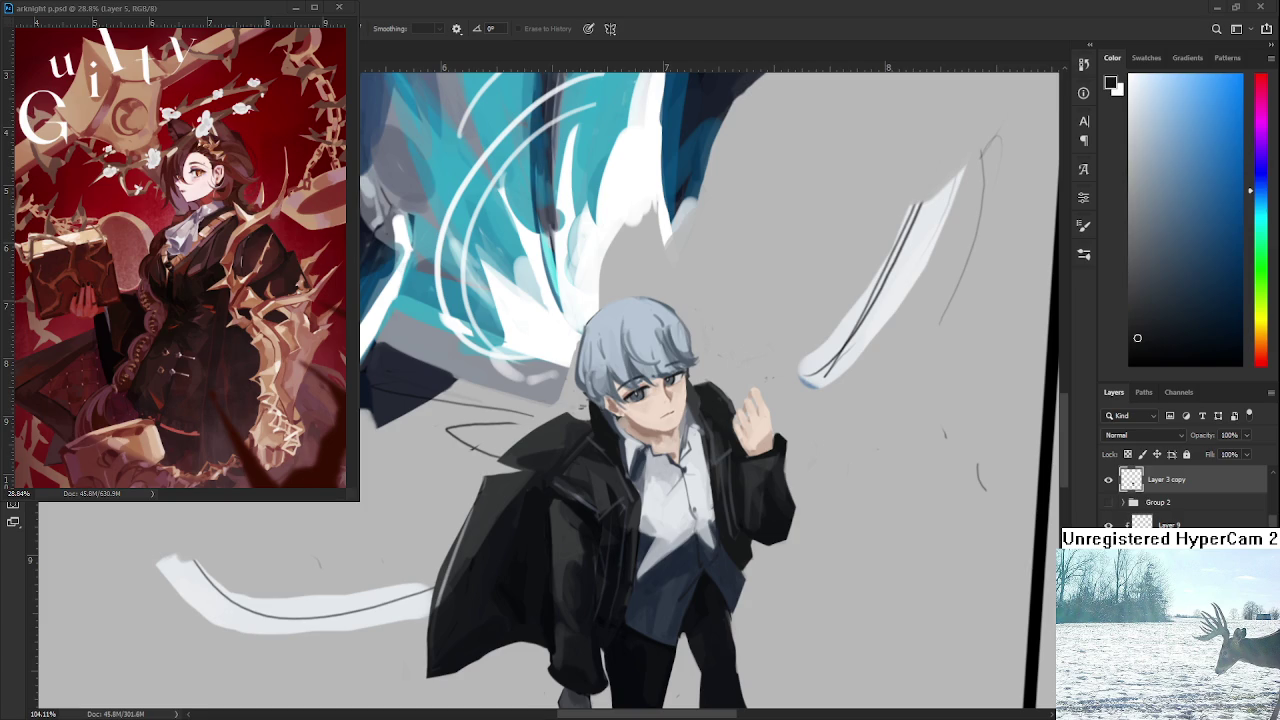
{"action": "scroll", "coordinate": [762, 527], "scroll_direction": "up", "scroll_amount": 2}
Sample grey and the hand's skin colours, then erase the dark sleeve edge beside the hand.
{"action": "scroll", "coordinate": [764, 515], "scroll_direction": "up", "scroll_amount": 1}
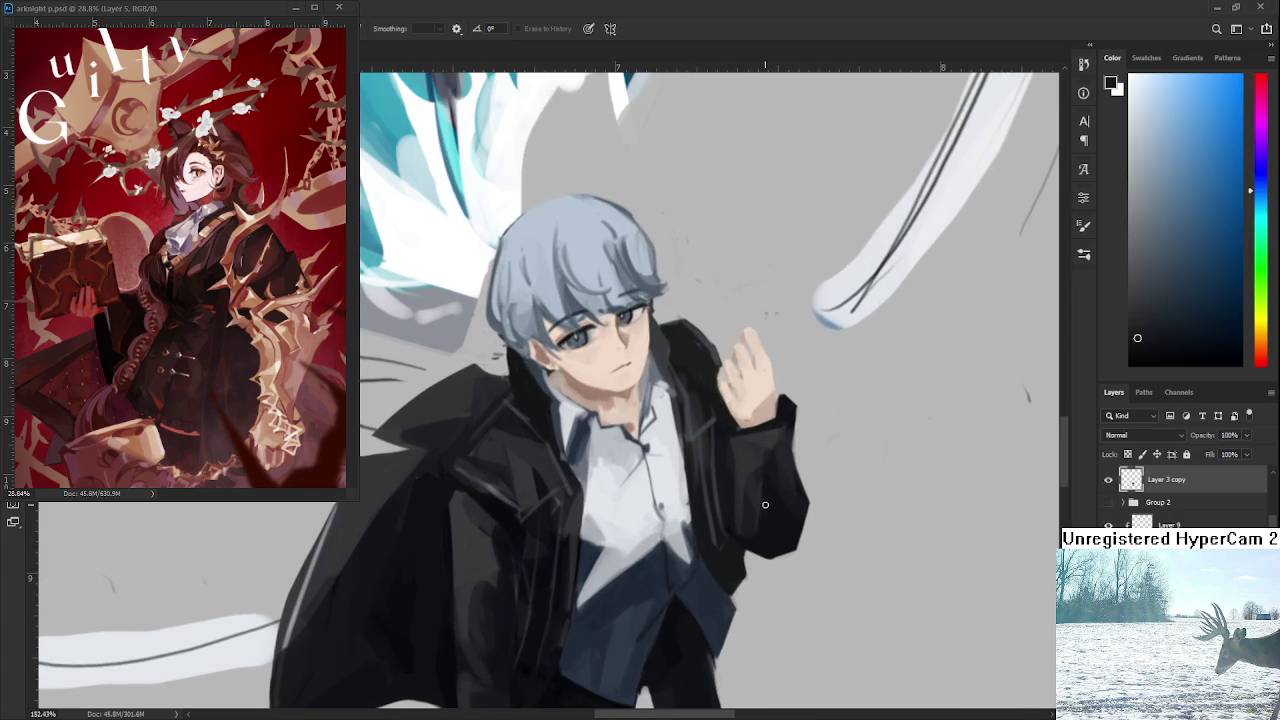
{"action": "key", "text": "b"}
{"action": "left_click", "coordinate": [729, 432], "text": "alt"}
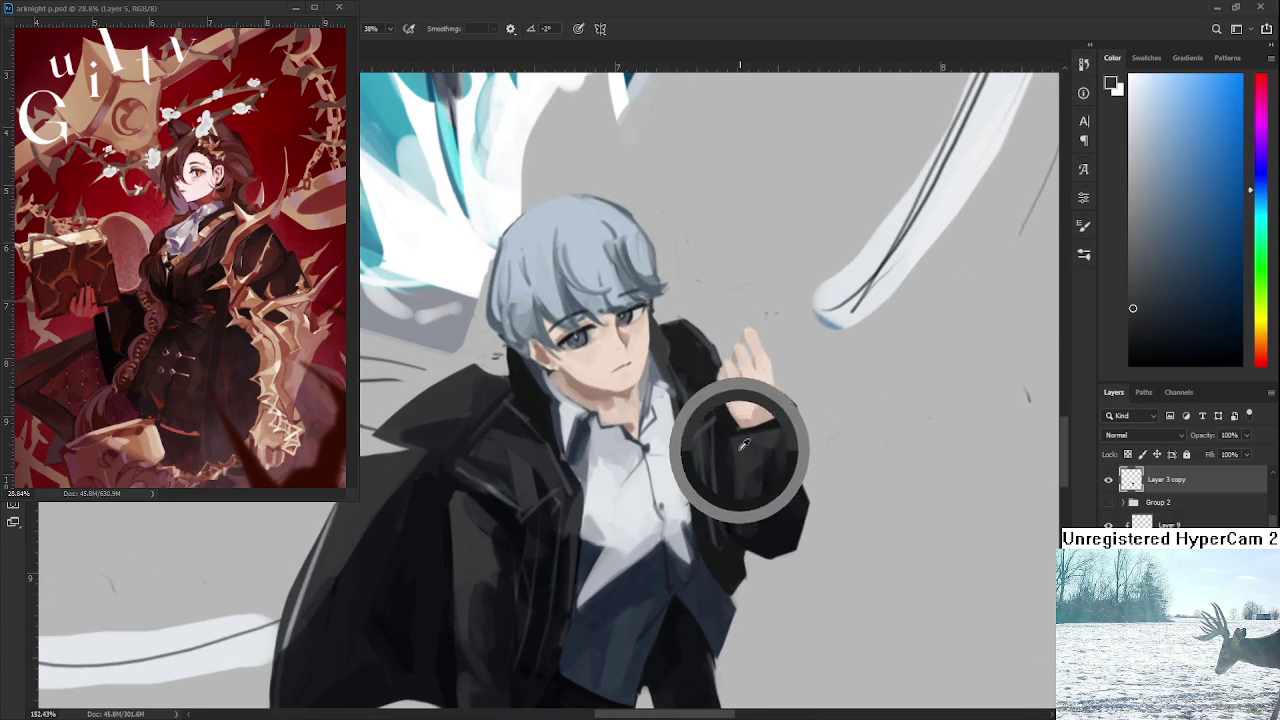
{"action": "left_click", "coordinate": [724, 426], "text": "alt"}
{"action": "left_click", "coordinate": [745, 428], "text": "alt"}
{"action": "left_click", "coordinate": [785, 400], "text": "alt"}
{"action": "left_click", "coordinate": [773, 402], "text": "alt"}
{"action": "left_click", "coordinate": [786, 398], "text": "alt"}
{"action": "key", "text": "e"}
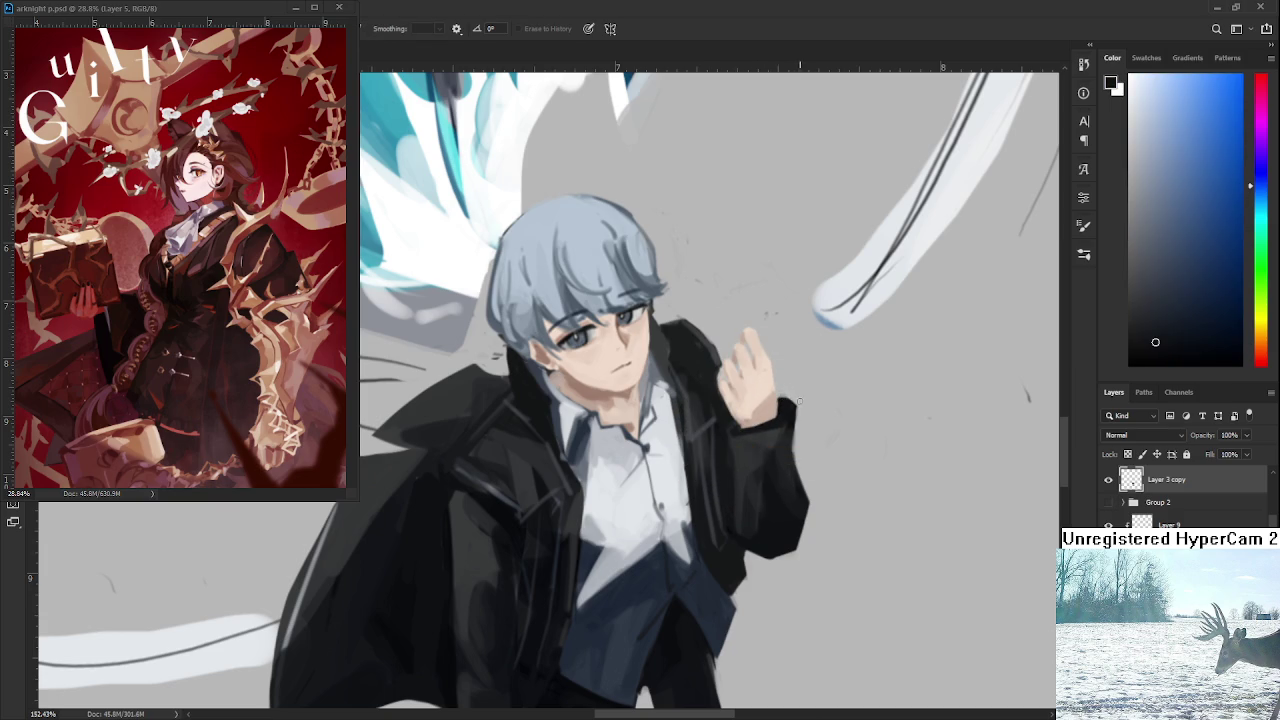
{"action": "left_click_drag", "start_coordinate": [787, 399], "coordinate": [781, 394]}
{"action": "scroll", "coordinate": [818, 389], "scroll_direction": "down", "scroll_amount": 2}
Zoom out, turn the canvas view back upright, and zoom back in on the boy.
{"action": "scroll", "coordinate": [816, 432], "scroll_direction": "down", "scroll_amount": 2}
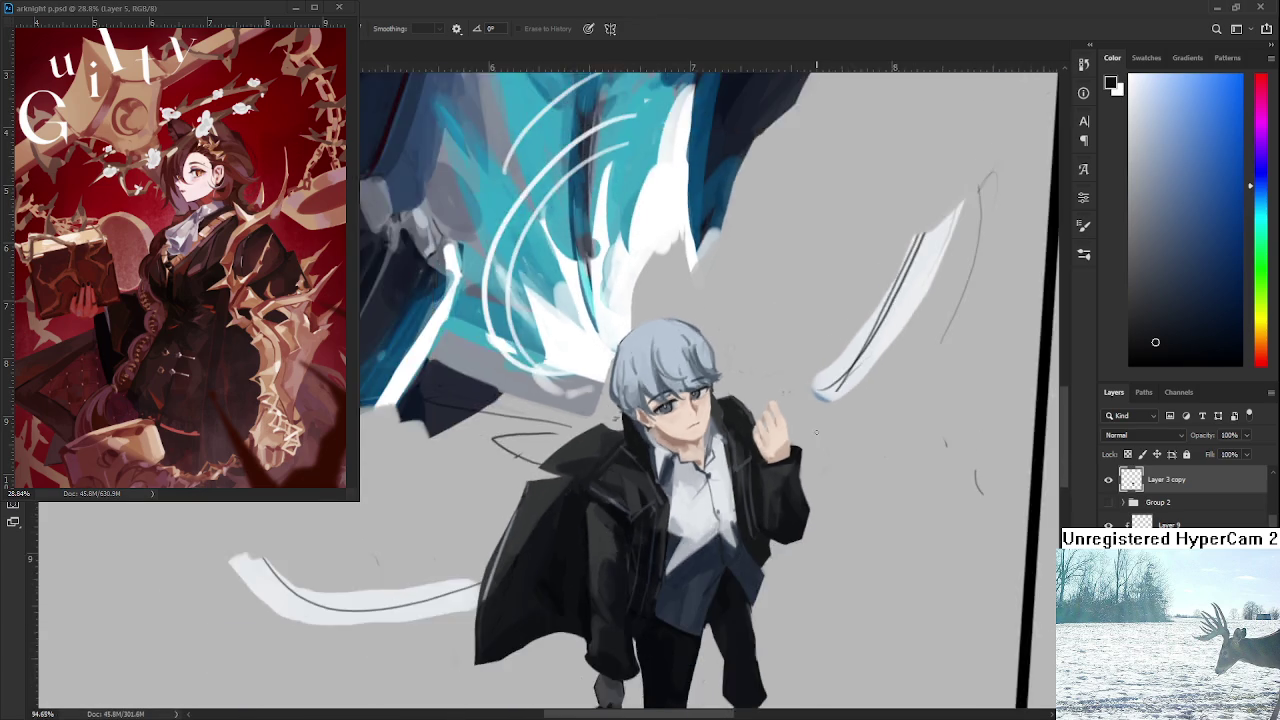
{"action": "scroll", "coordinate": [816, 432], "scroll_direction": "down", "scroll_amount": 2}
{"action": "scroll", "coordinate": [816, 432], "scroll_direction": "down", "scroll_amount": 1}
{"action": "scroll", "coordinate": [816, 432], "scroll_direction": "down", "scroll_amount": 1}
{"action": "scroll", "coordinate": [816, 432], "scroll_direction": "down", "scroll_amount": 1}
{"action": "left_click_drag", "start_coordinate": [790, 478], "coordinate": [672, 621]}
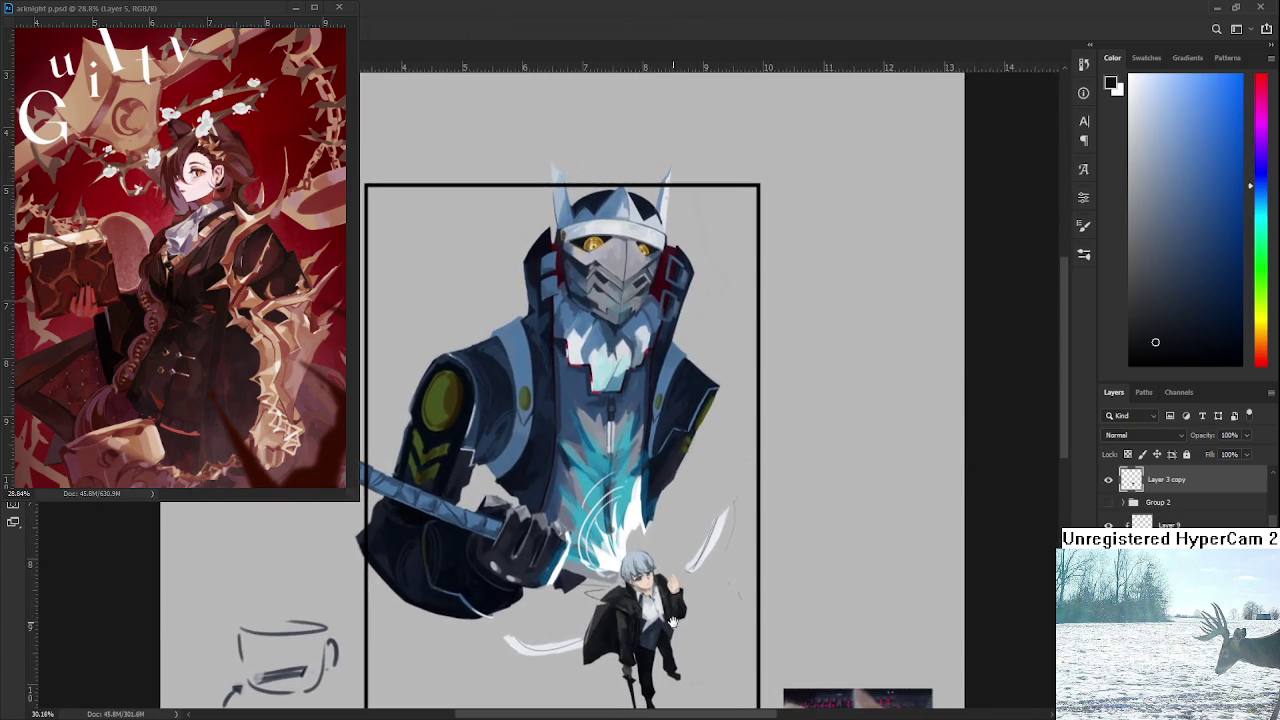
{"action": "scroll", "coordinate": [672, 621], "scroll_direction": "up", "scroll_amount": 1}
{"action": "scroll", "coordinate": [676, 580], "scroll_direction": "up", "scroll_amount": 1}
{"action": "scroll", "coordinate": [682, 530], "scroll_direction": "up", "scroll_amount": 1}
{"action": "scroll", "coordinate": [690, 466], "scroll_direction": "up", "scroll_amount": 1}
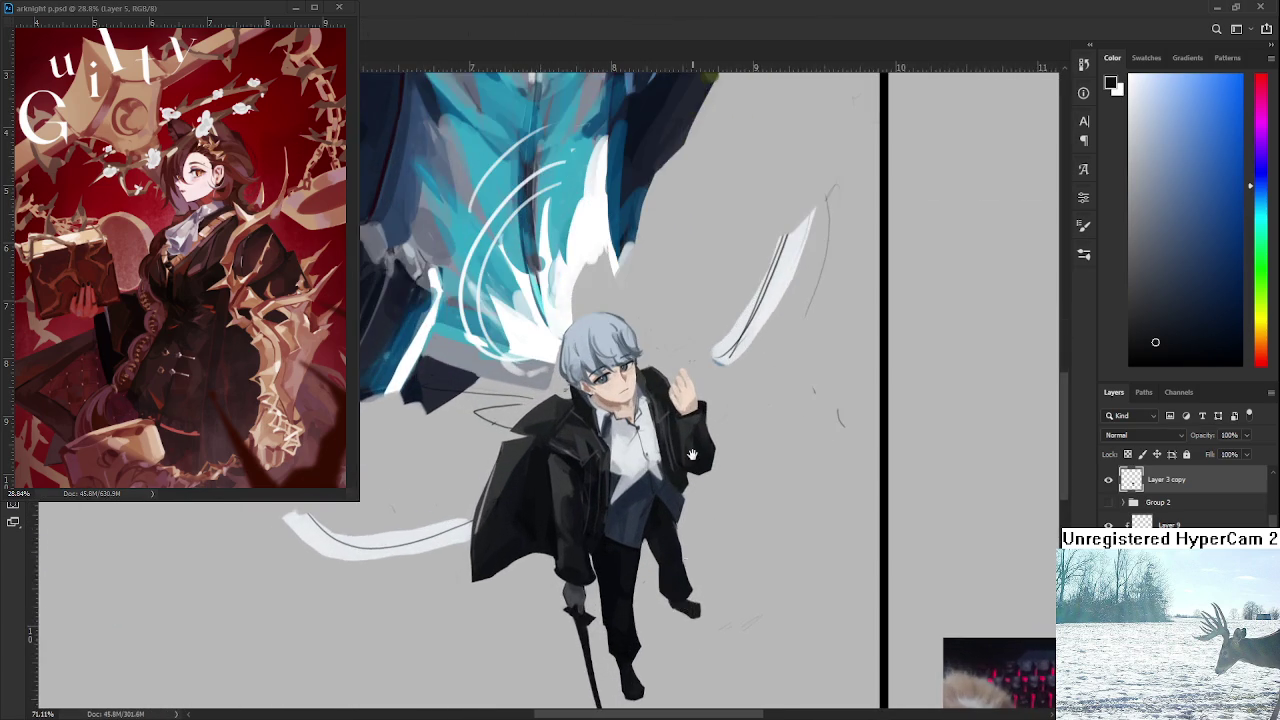
{"action": "scroll", "coordinate": [690, 466], "scroll_direction": "up", "scroll_amount": 1}
{"action": "scroll", "coordinate": [670, 464], "scroll_direction": "up", "scroll_amount": 1}
{"action": "scroll", "coordinate": [650, 462], "scroll_direction": "up", "scroll_amount": 1}
{"action": "scroll", "coordinate": [624, 460], "scroll_direction": "up", "scroll_amount": 1}
Settle the zoom and create an empty Layer 12 above Layer 3 copy.
{"action": "scroll", "coordinate": [624, 460], "scroll_direction": "down", "scroll_amount": 2}
{"action": "scroll", "coordinate": [640, 450], "scroll_direction": "down", "scroll_amount": 2}
{"action": "scroll", "coordinate": [660, 470], "scroll_direction": "down", "scroll_amount": 2}
{"action": "scroll", "coordinate": [709, 488], "scroll_direction": "down", "scroll_amount": 2}
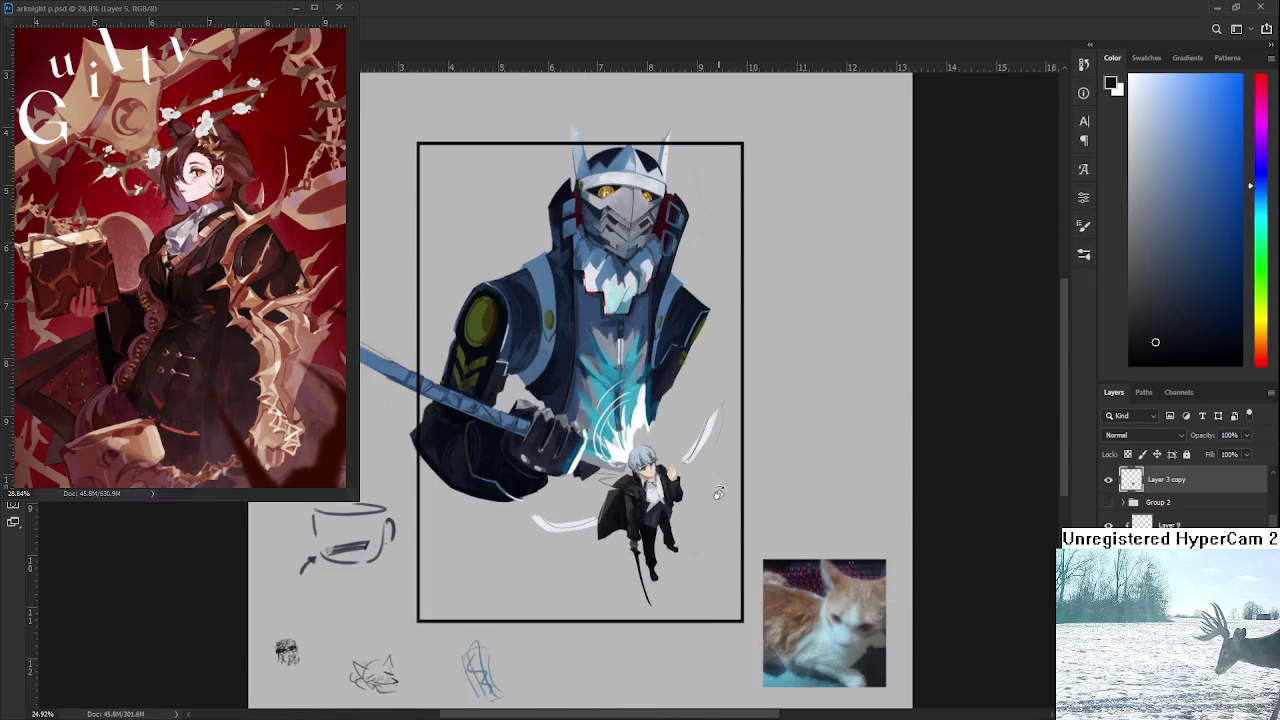
{"action": "scroll", "coordinate": [652, 448], "scroll_direction": "up", "scroll_amount": 3}
{"action": "scroll", "coordinate": [640, 470], "scroll_direction": "up", "scroll_amount": 3}
{"action": "scroll", "coordinate": [626, 501], "scroll_direction": "up", "scroll_amount": 2}
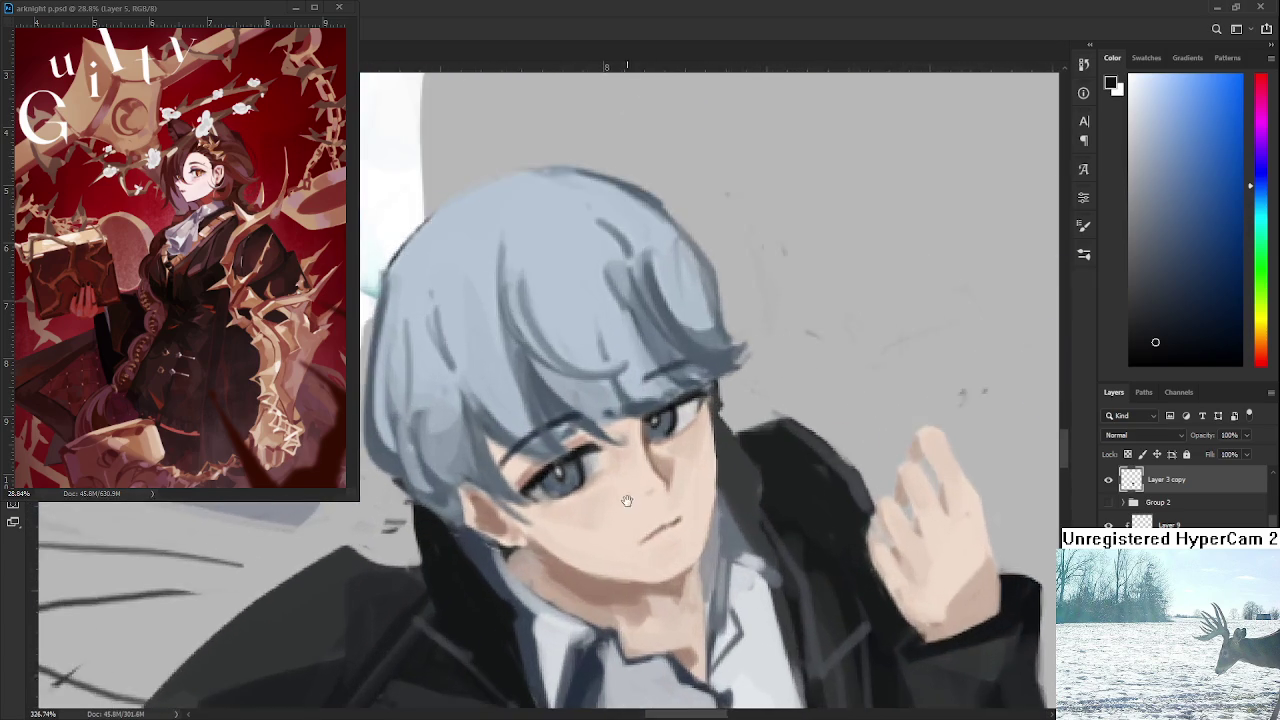
{"action": "scroll", "coordinate": [640, 500], "scroll_direction": "down", "scroll_amount": 1}
{"action": "scroll", "coordinate": [670, 500], "scroll_direction": "down", "scroll_amount": 1}
{"action": "scroll", "coordinate": [710, 500], "scroll_direction": "down", "scroll_amount": 1}
{"action": "scroll", "coordinate": [750, 500], "scroll_direction": "down", "scroll_amount": 1}
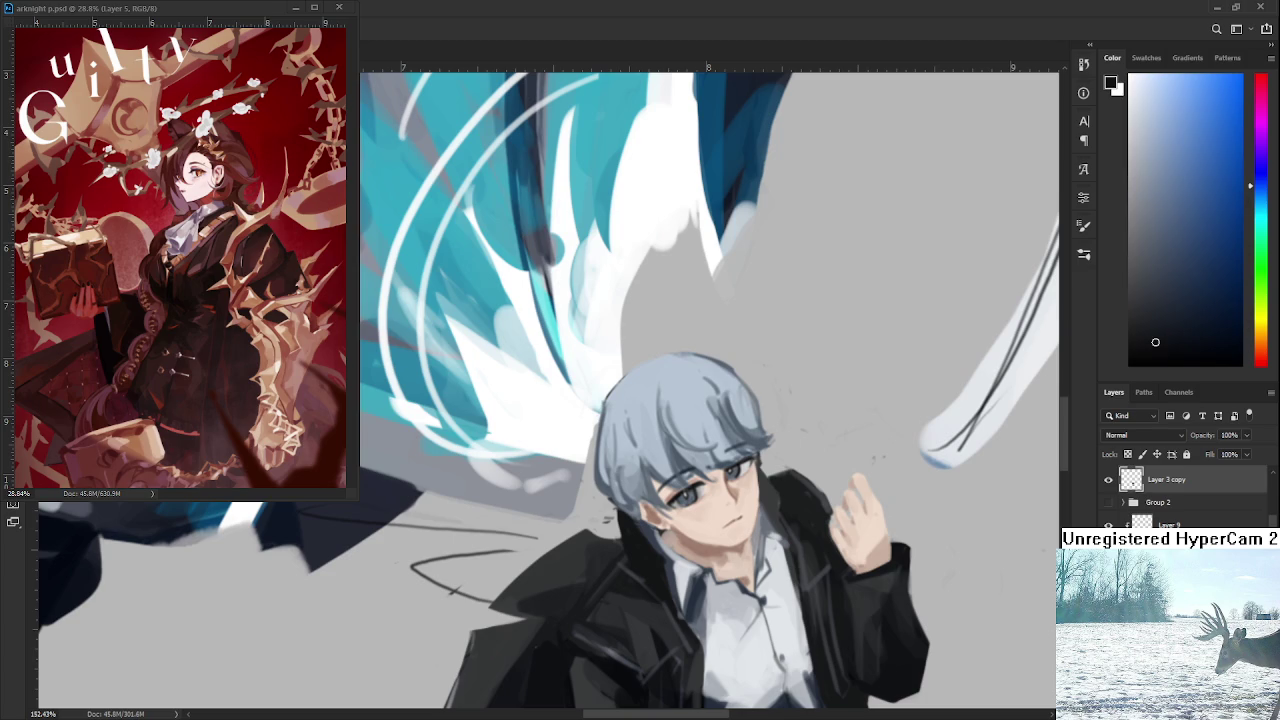
{"action": "key", "text": "ctrl+shift+alt+n"}
{"action": "scroll", "coordinate": [700, 490], "scroll_direction": "up", "scroll_amount": 2}
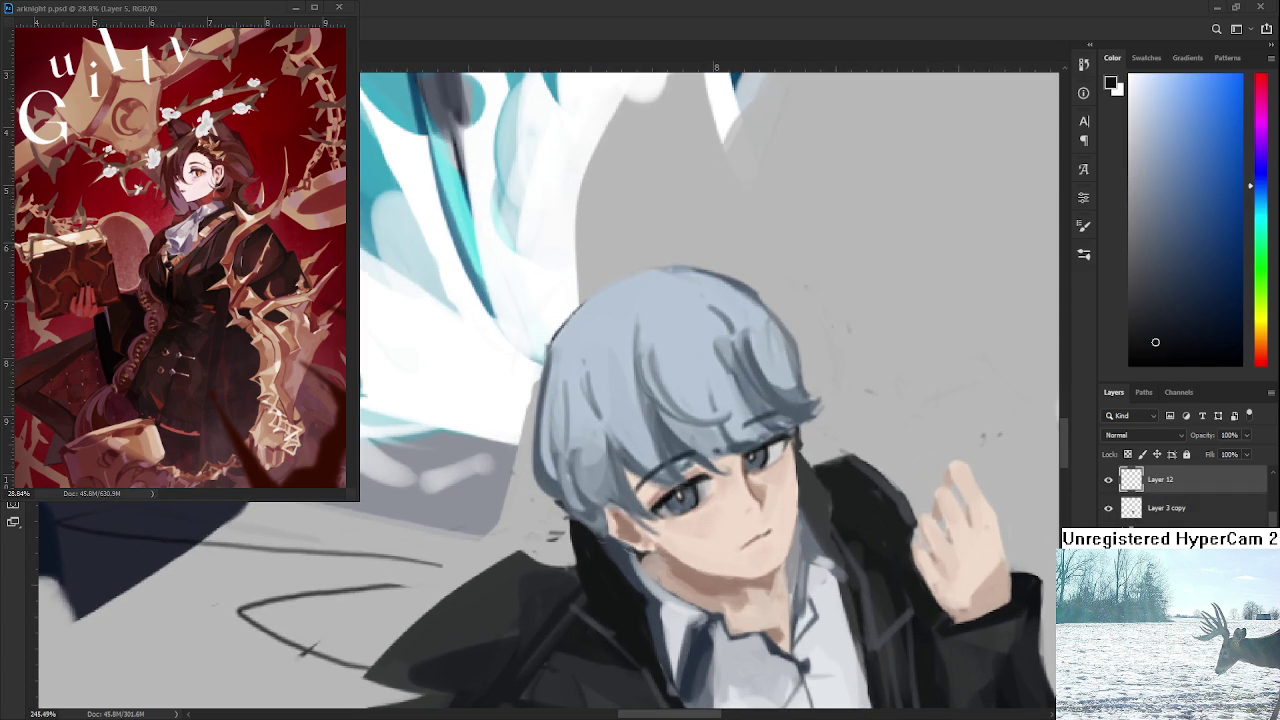
Sample a dark jacket colour and paint the left upper eyelid, undoing heavy strokes.
{"action": "scroll", "coordinate": [720, 505], "scroll_direction": "up", "scroll_amount": 1}
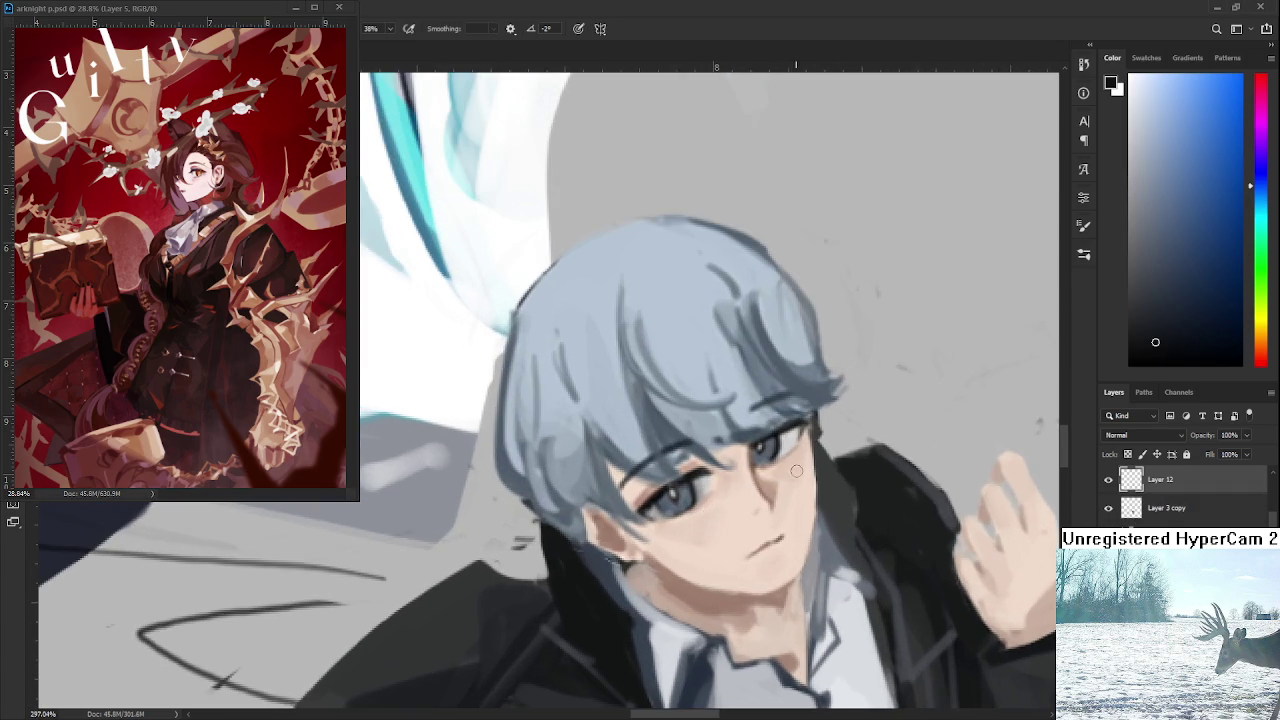
{"action": "left_click", "coordinate": [870, 495], "text": "alt"}
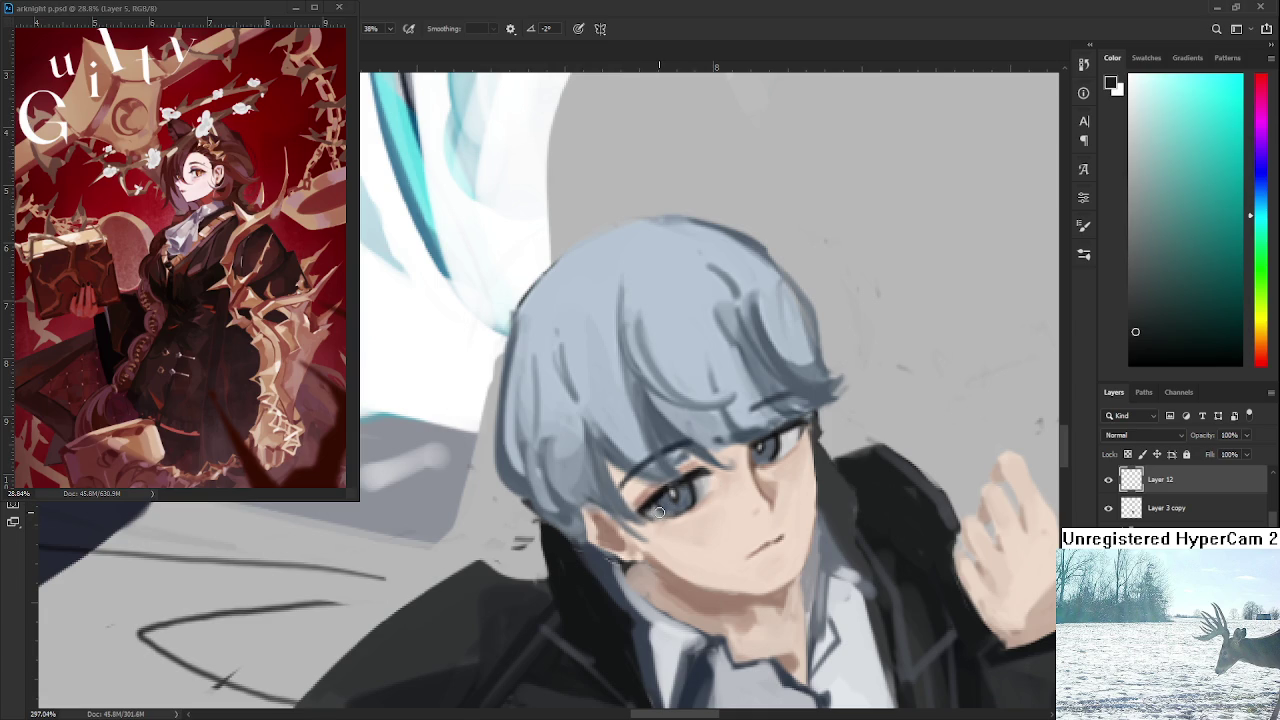
{"action": "mouse_move", "coordinate": [636, 532]}
{"action": "left_mouse_down"}
{"action": "mouse_move", "coordinate": [722, 470]}
{"action": "mouse_move", "coordinate": [676, 552]}
{"action": "mouse_move", "coordinate": [724, 480]}
{"action": "left_mouse_up"}
{"action": "key", "text": "ctrl+z"}
{"action": "key", "text": "ctrl+z"}
{"action": "key", "text": "ctrl+z"}
{"action": "key", "text": "ctrl+z"}
{"action": "left_click", "coordinate": [634, 497]}
{"action": "mouse_move", "coordinate": [633, 497]}
{"action": "left_mouse_down"}
{"action": "mouse_move", "coordinate": [714, 446]}
{"action": "mouse_move", "coordinate": [702, 456]}
{"action": "left_mouse_up"}
{"action": "key", "text": "ctrl+z"}
Refine the left lash line and sketch the lower rim of the glasses.
{"action": "left_click_drag", "start_coordinate": [625, 488], "coordinate": [685, 465]}
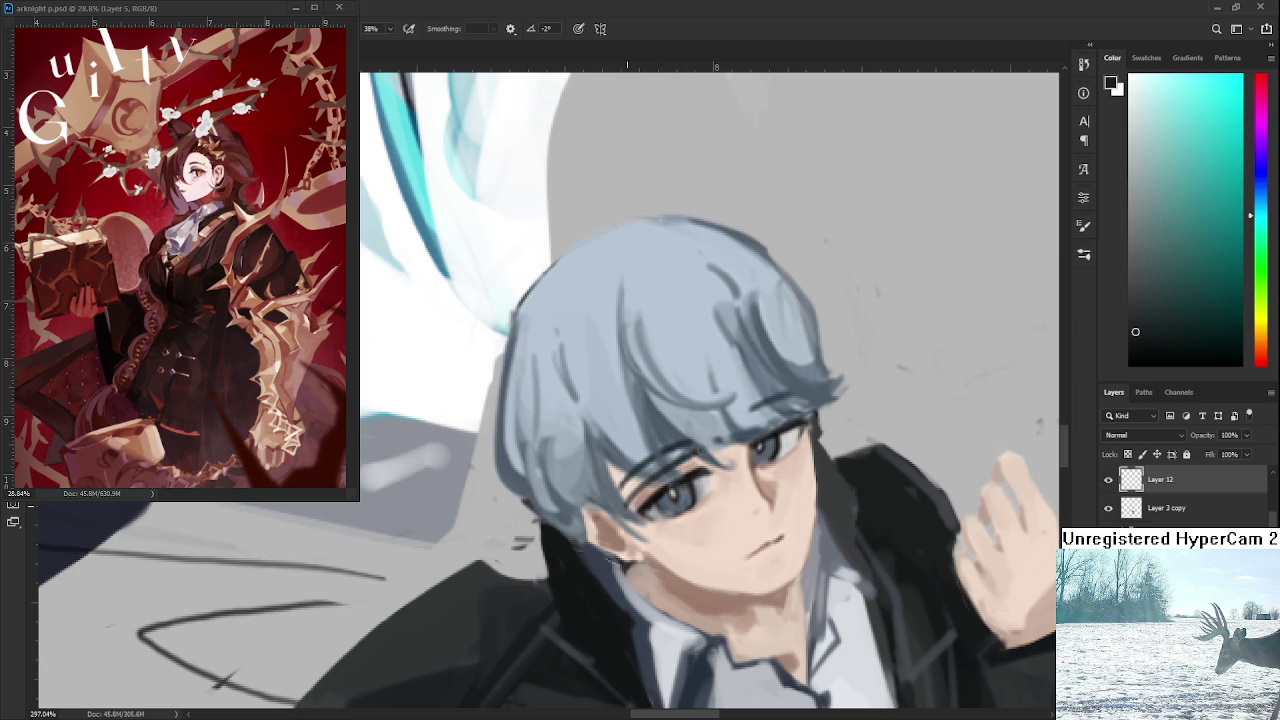
{"action": "left_click_drag", "start_coordinate": [622, 500], "coordinate": [700, 458]}
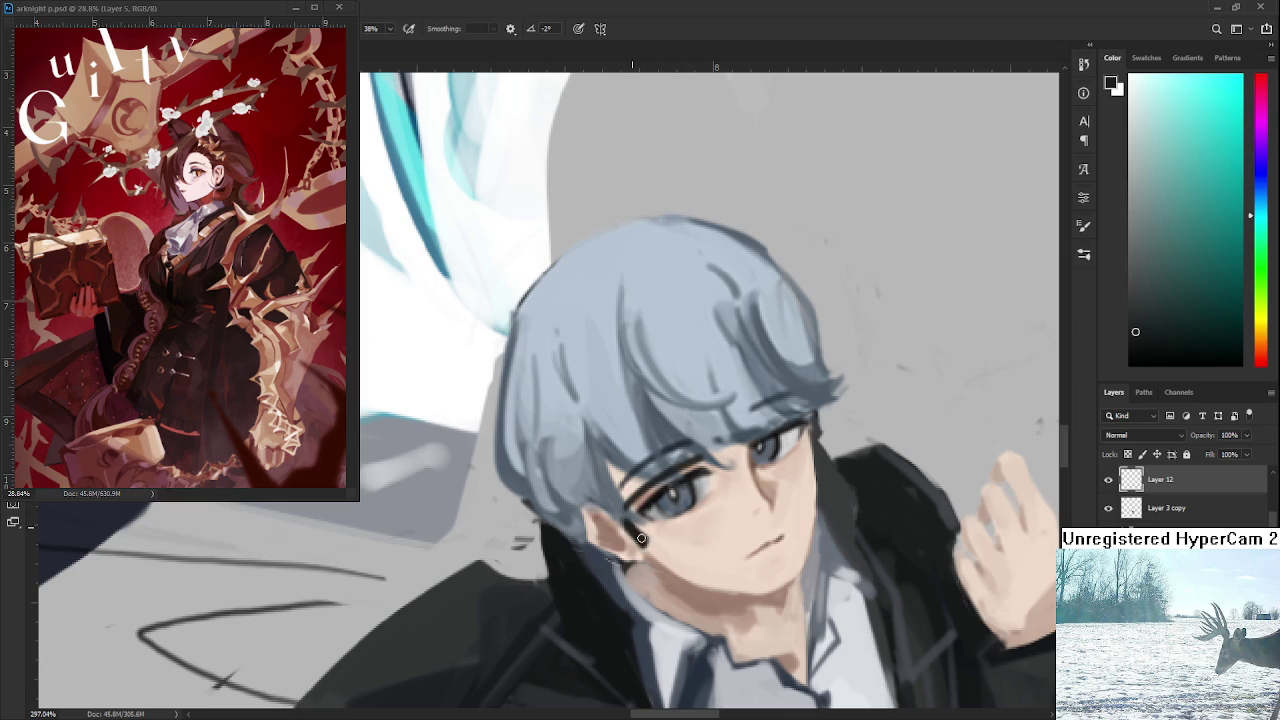
{"action": "left_click_drag", "start_coordinate": [630, 540], "coordinate": [716, 506]}
{"action": "mouse_move", "coordinate": [640, 540]}
{"action": "left_mouse_down"}
{"action": "mouse_move", "coordinate": [720, 503]}
{"action": "mouse_move", "coordinate": [726, 522]}
{"action": "mouse_move", "coordinate": [728, 460]}
{"action": "mouse_move", "coordinate": [750, 456]}
{"action": "mouse_move", "coordinate": [760, 482]}
{"action": "left_mouse_up"}
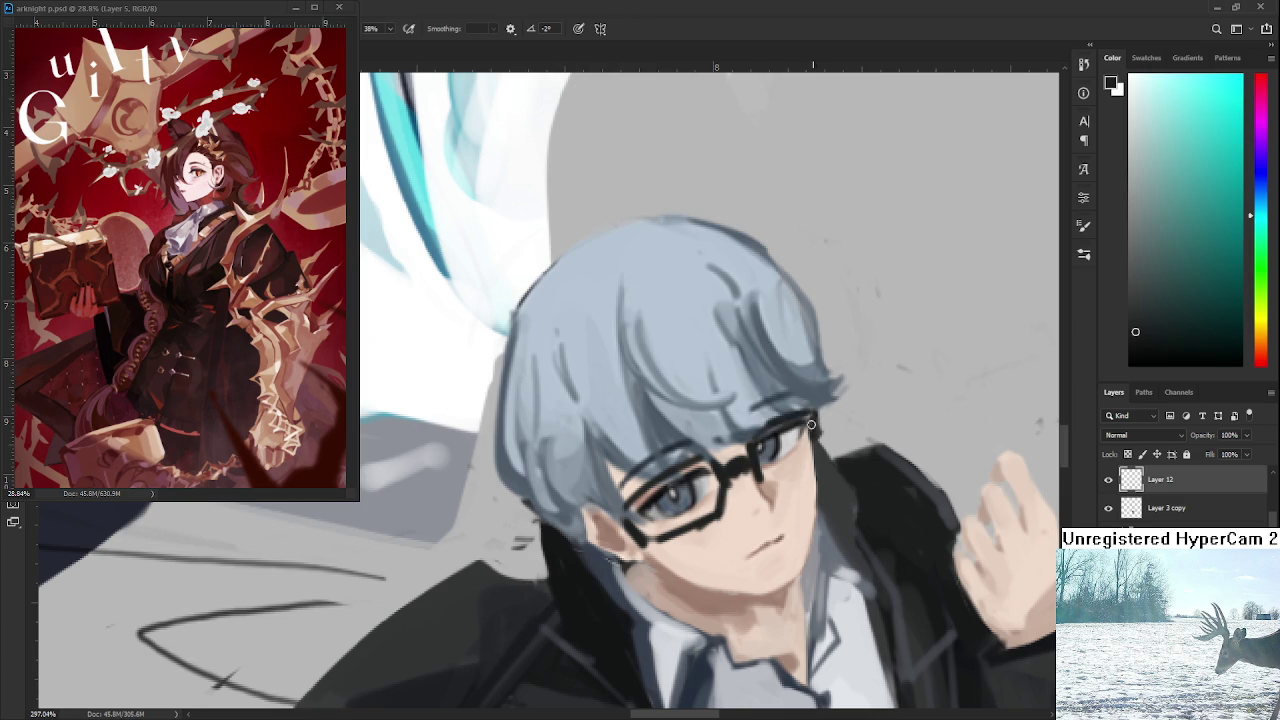
Thicken and darken the right rim of the black glasses, trimming its edges with the eraser.
{"action": "mouse_move", "coordinate": [816, 436]}
{"action": "left_mouse_down"}
{"action": "mouse_move", "coordinate": [766, 490]}
{"action": "mouse_move", "coordinate": [816, 447]}
{"action": "left_mouse_up"}
{"action": "left_click_drag", "start_coordinate": [776, 488], "coordinate": [817, 439]}
{"action": "key", "text": "e"}
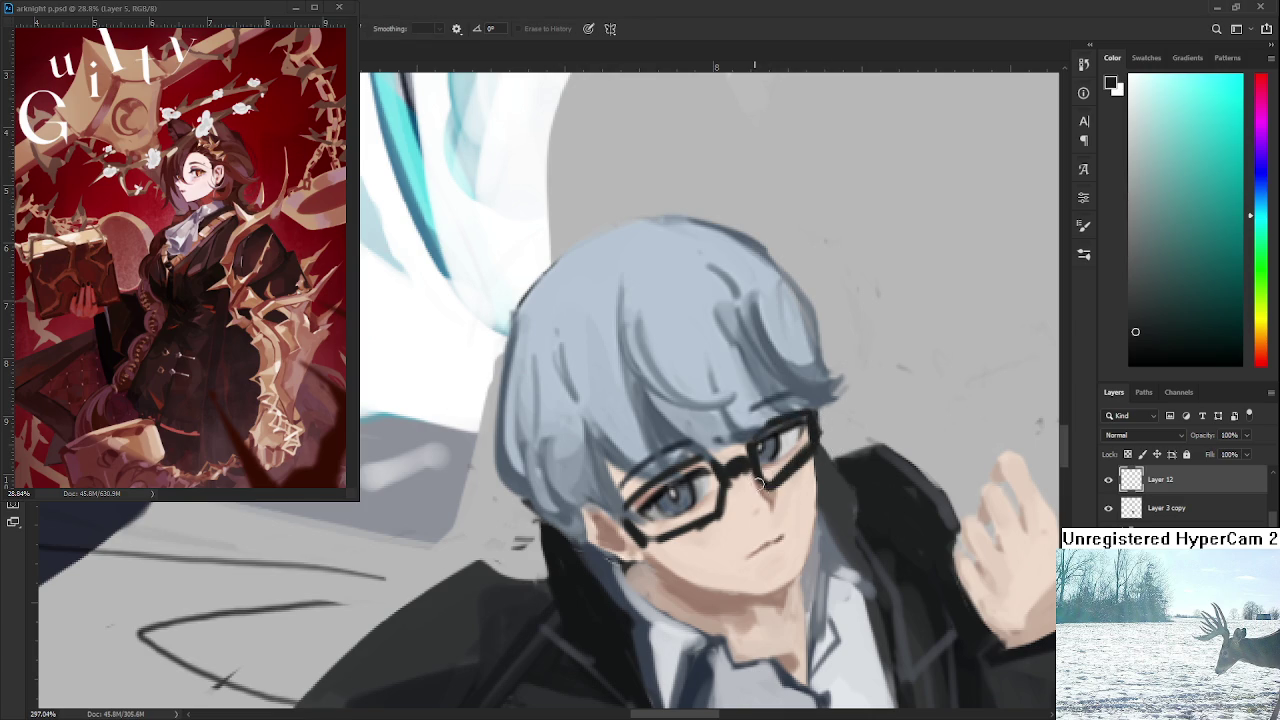
{"action": "key", "text": "b"}
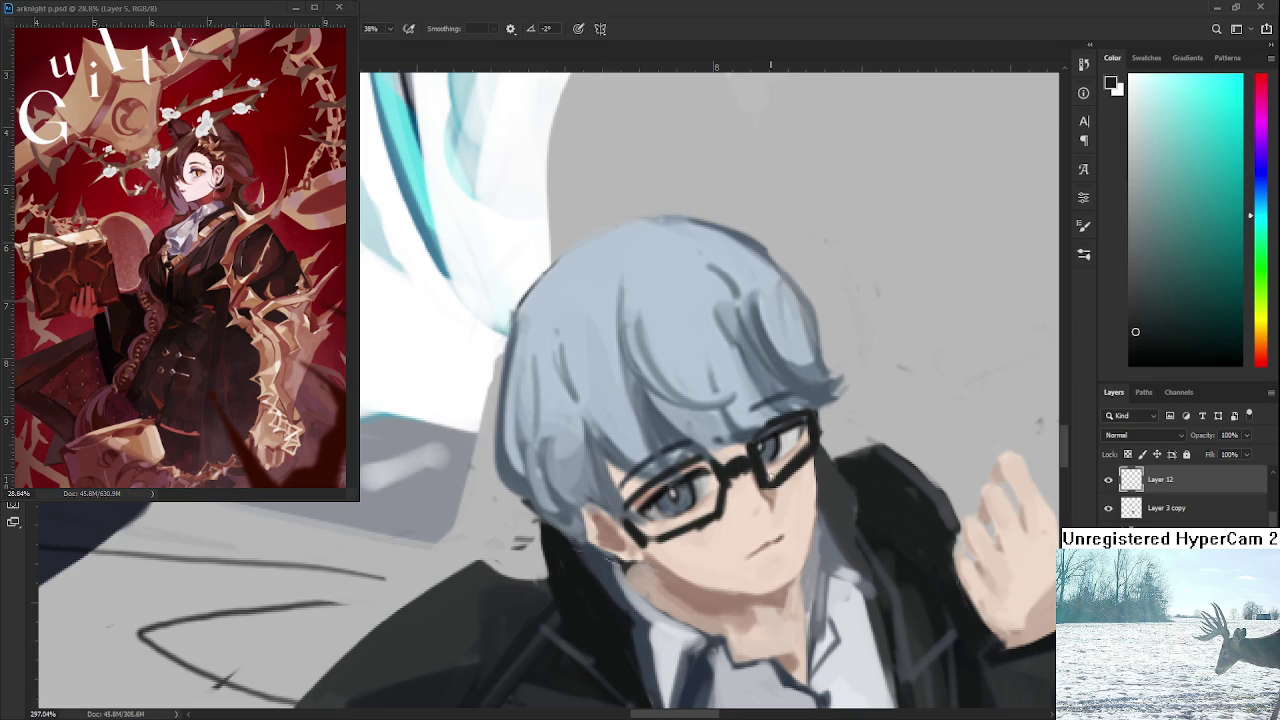
{"action": "key", "text": "e"}
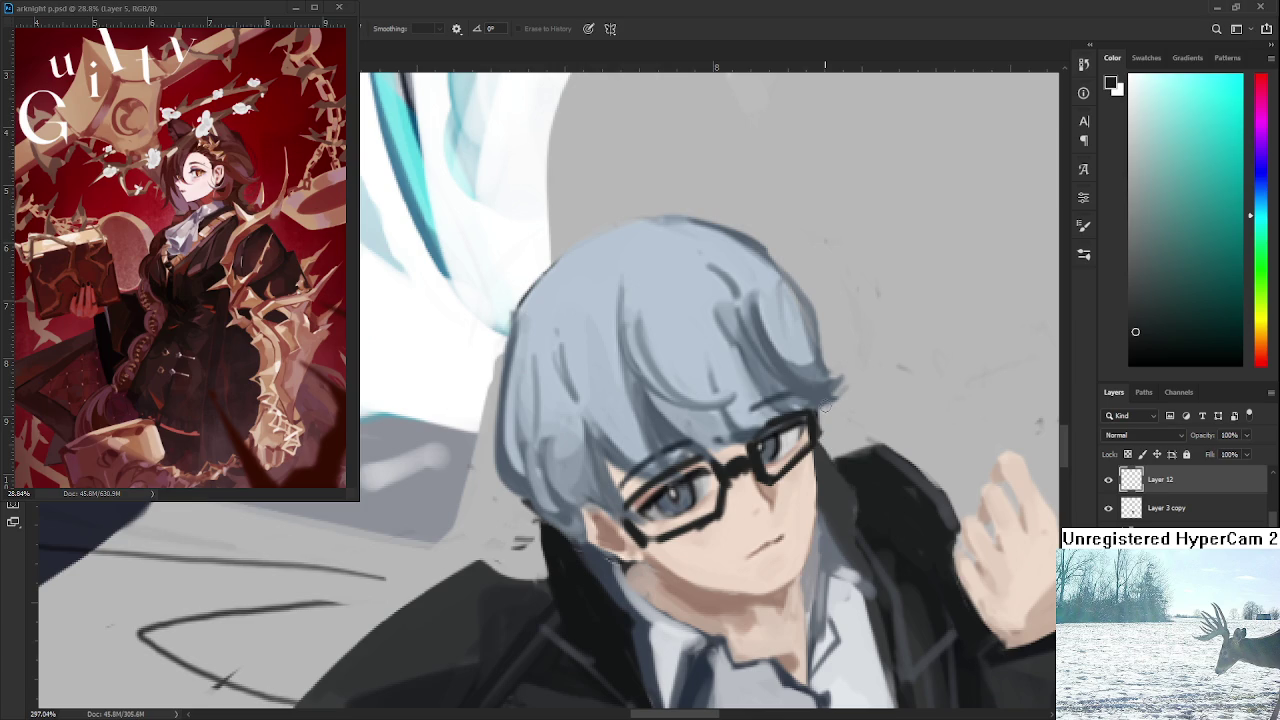
{"action": "key", "text": "b"}
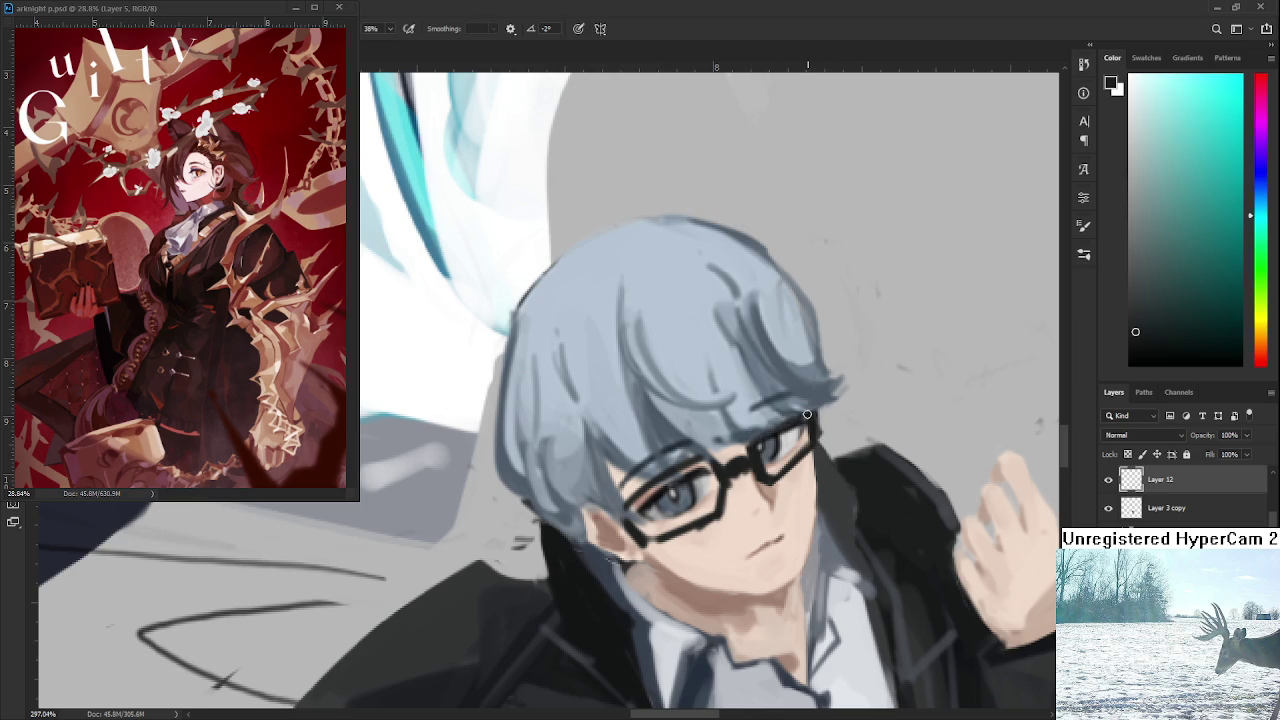
{"action": "key", "text": "e"}
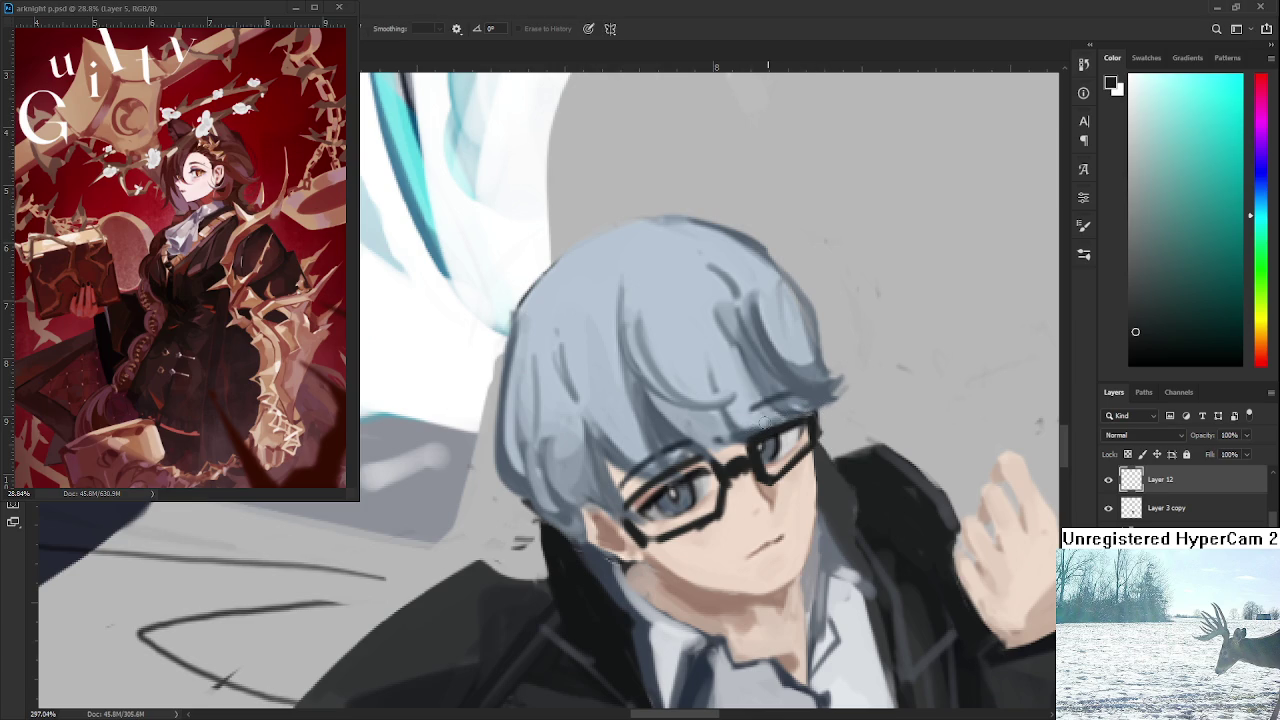
{"action": "key", "text": "b"}
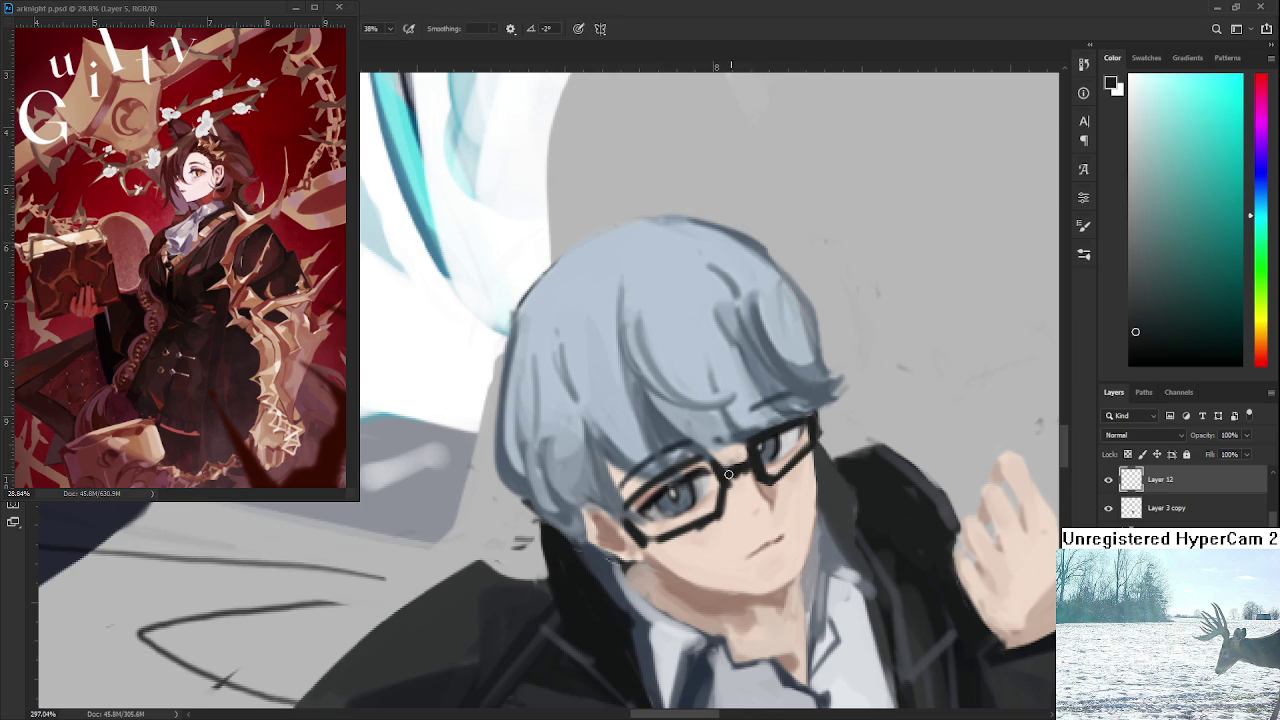
{"action": "key", "text": "e"}
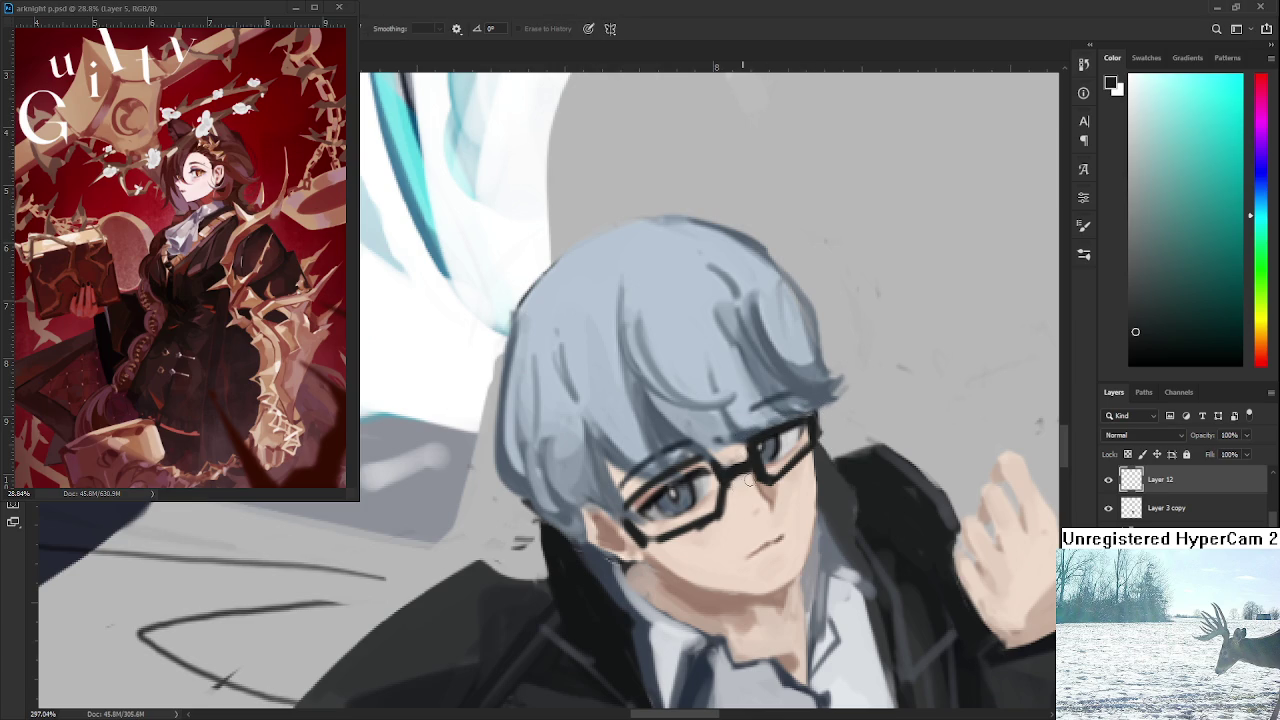
{"action": "key", "text": "b"}
Keep refining the black glasses rims around the boy's eyes, alternating brush and eraser.
{"action": "key", "text": "e"}
{"action": "left_click_drag", "start_coordinate": [734, 492], "coordinate": [754, 427]}
{"action": "key", "text": "b"}
{"action": "key", "text": "e"}
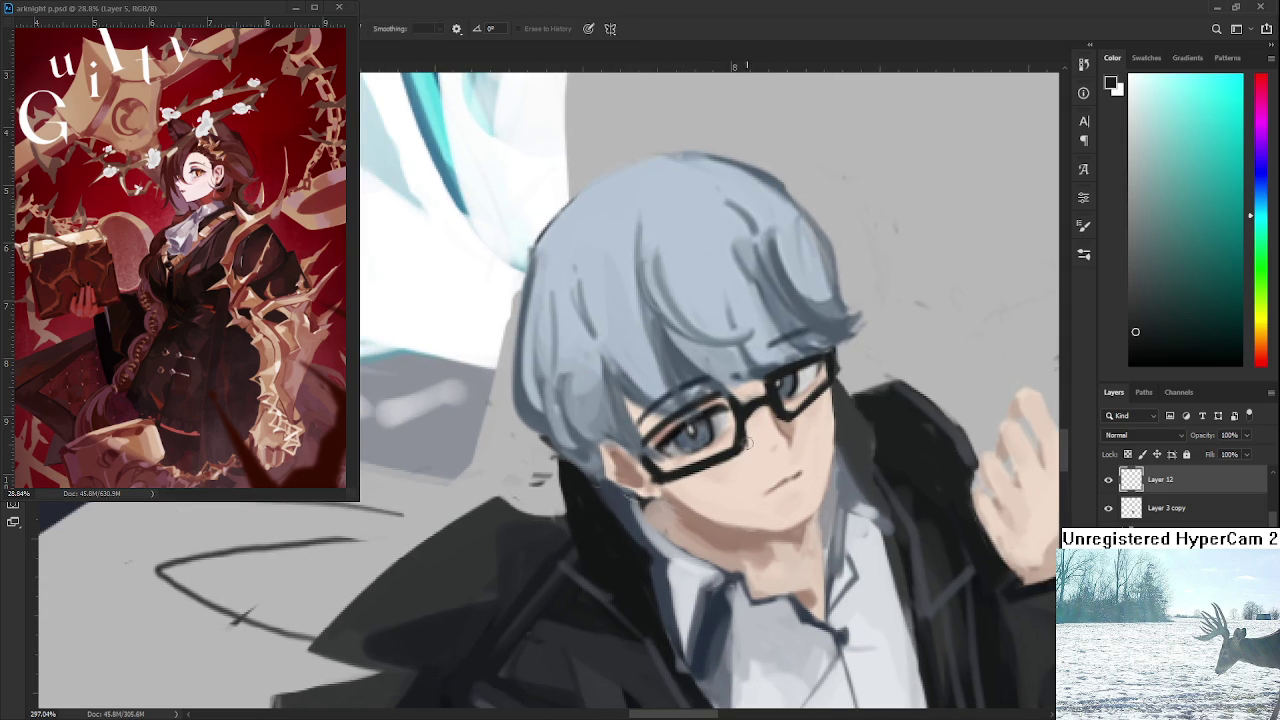
{"action": "key", "text": "b"}
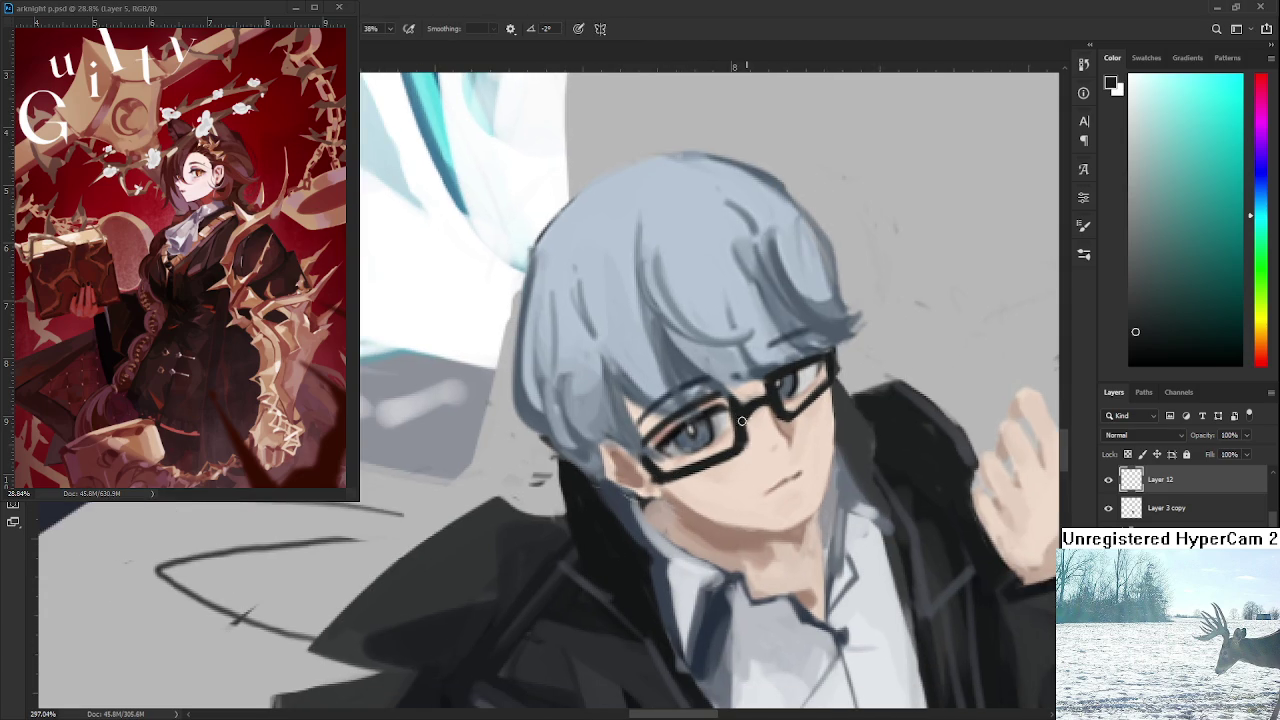
{"action": "key", "text": "e"}
{"action": "key", "text": "b"}
{"action": "key", "text": "e"}
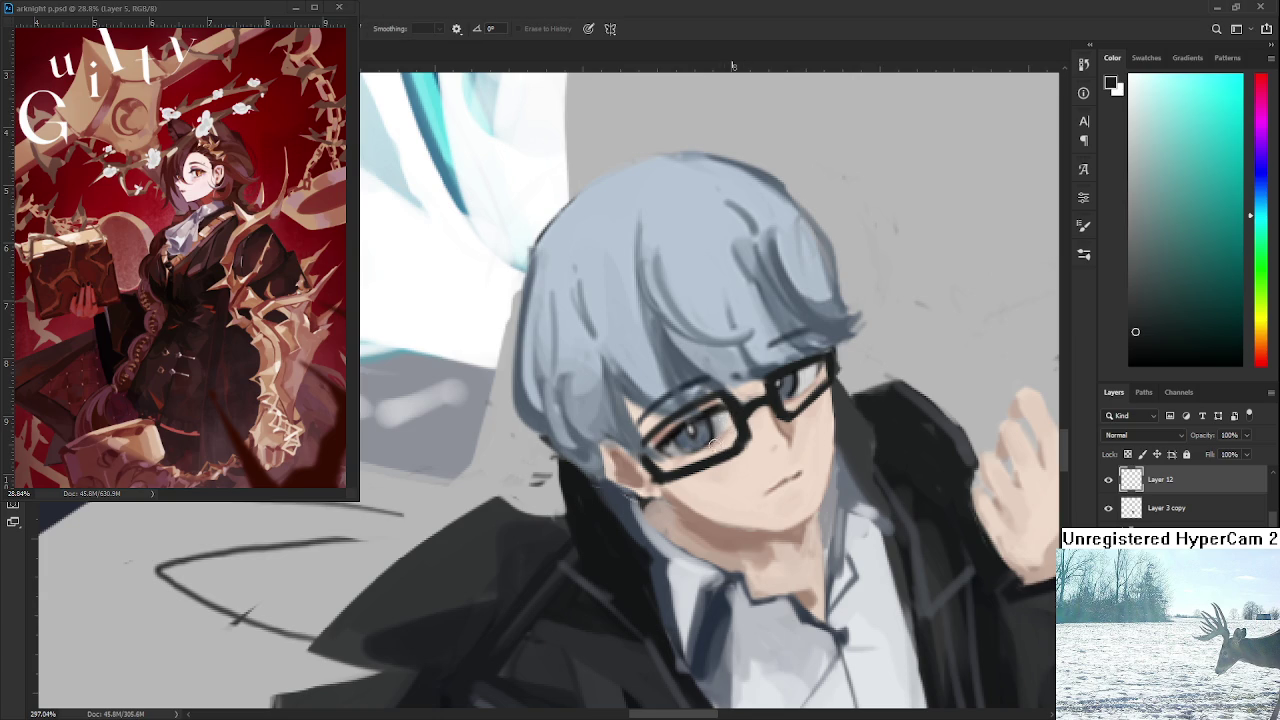
{"action": "left_click_drag", "start_coordinate": [647, 438], "coordinate": [617, 460]}
{"action": "key", "text": "b"}
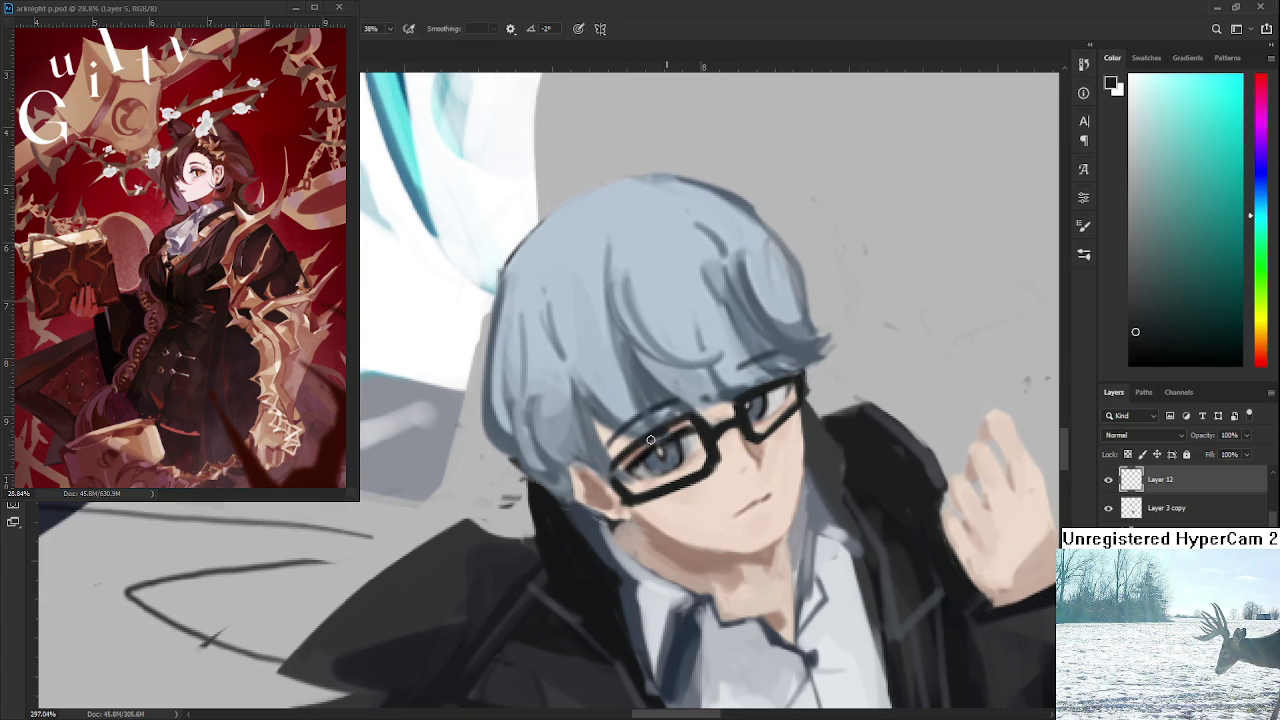
{"action": "key", "text": "e"}
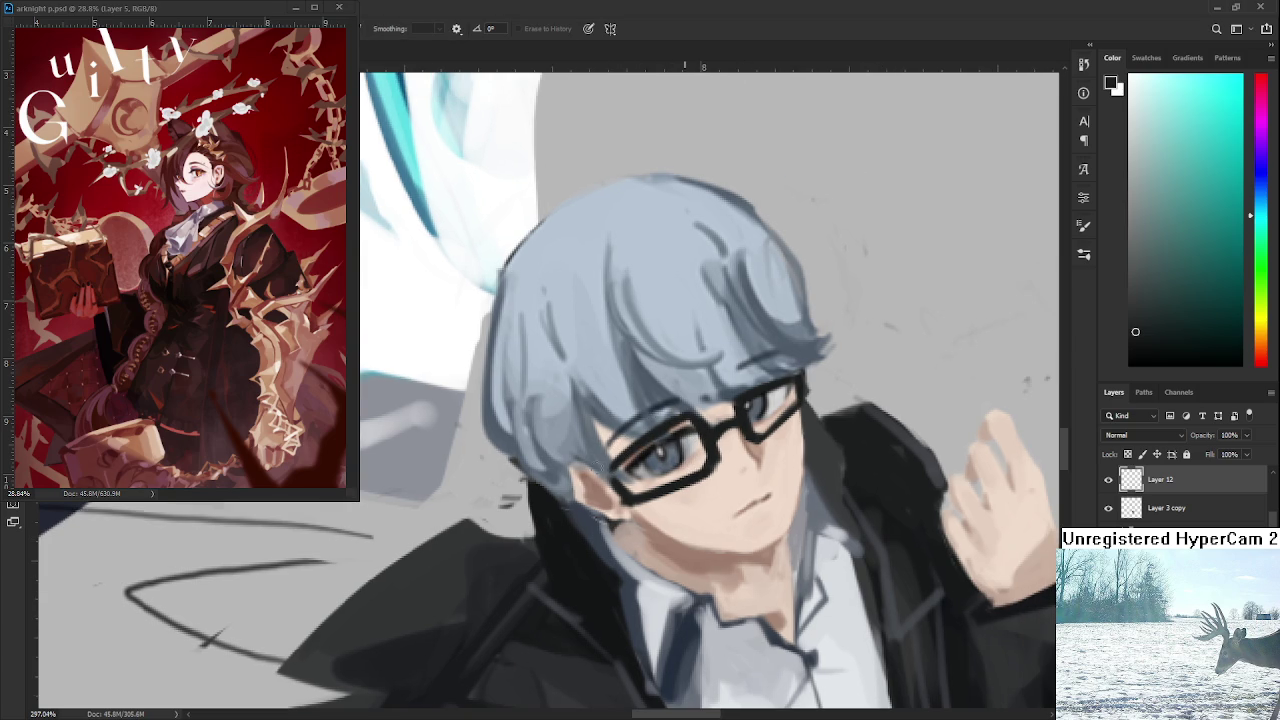
{"action": "scroll", "coordinate": [683, 396], "scroll_direction": "down", "scroll_amount": 5}
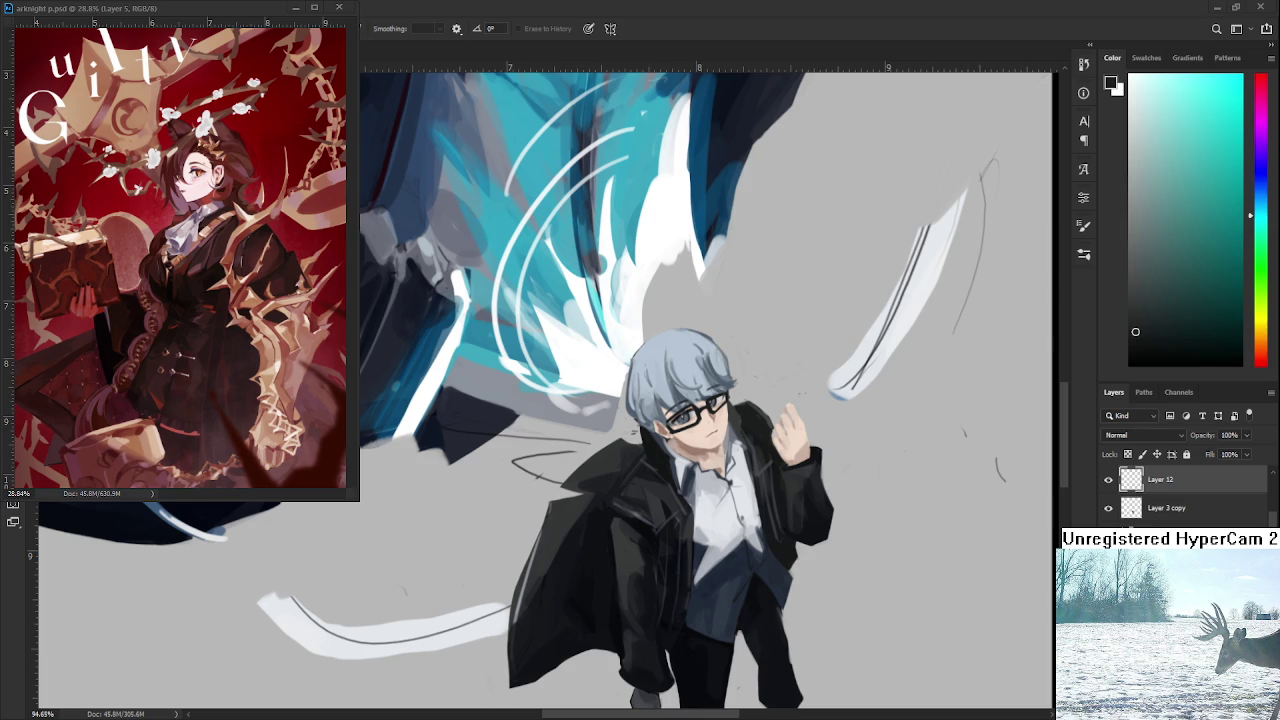
Zoom in on the boy's face while switching between brush and eraser.
{"action": "scroll", "coordinate": [690, 399], "scroll_direction": "up", "scroll_amount": 2}
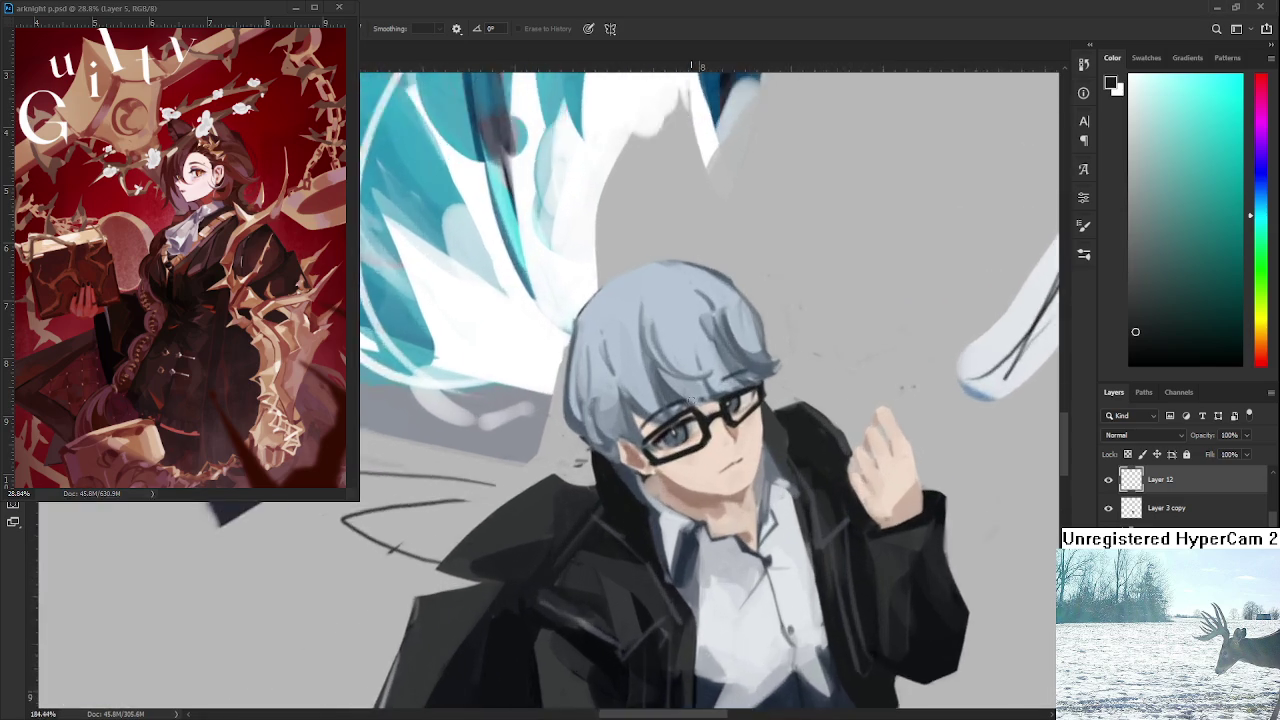
{"action": "scroll", "coordinate": [700, 410], "scroll_direction": "up", "scroll_amount": 2}
{"action": "scroll", "coordinate": [715, 425], "scroll_direction": "up", "scroll_amount": 2}
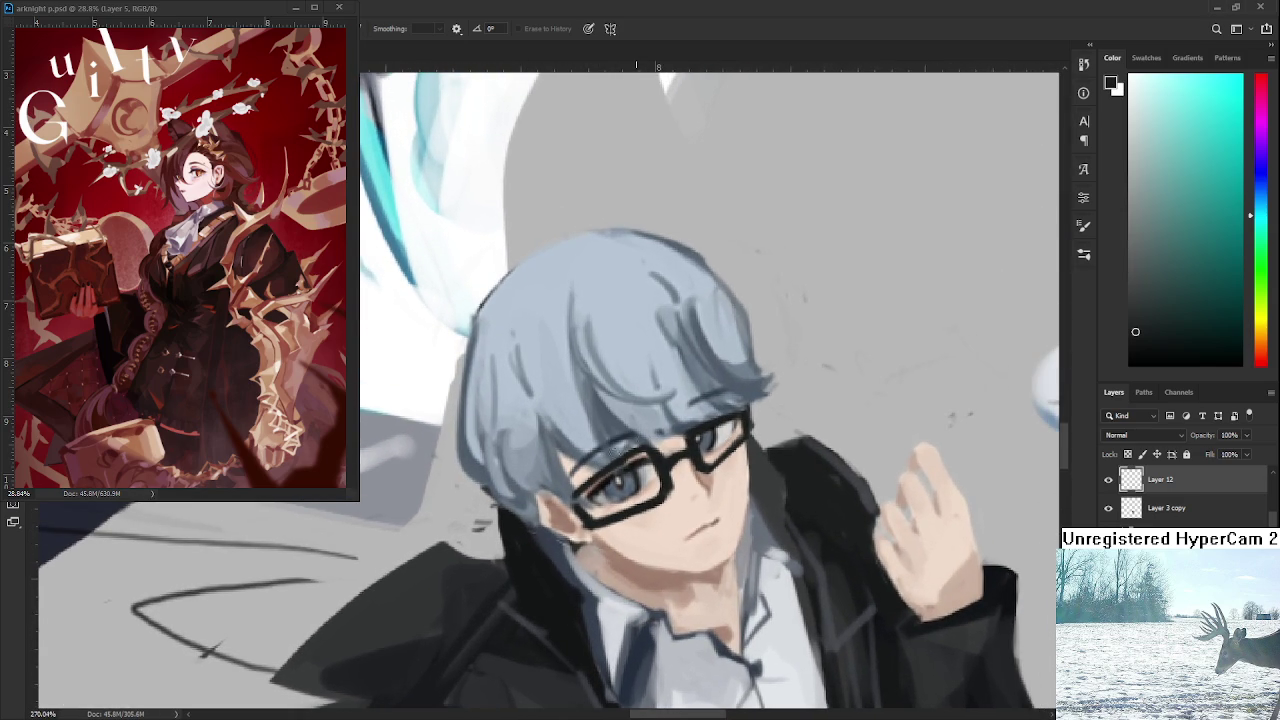
{"action": "key", "text": "b"}
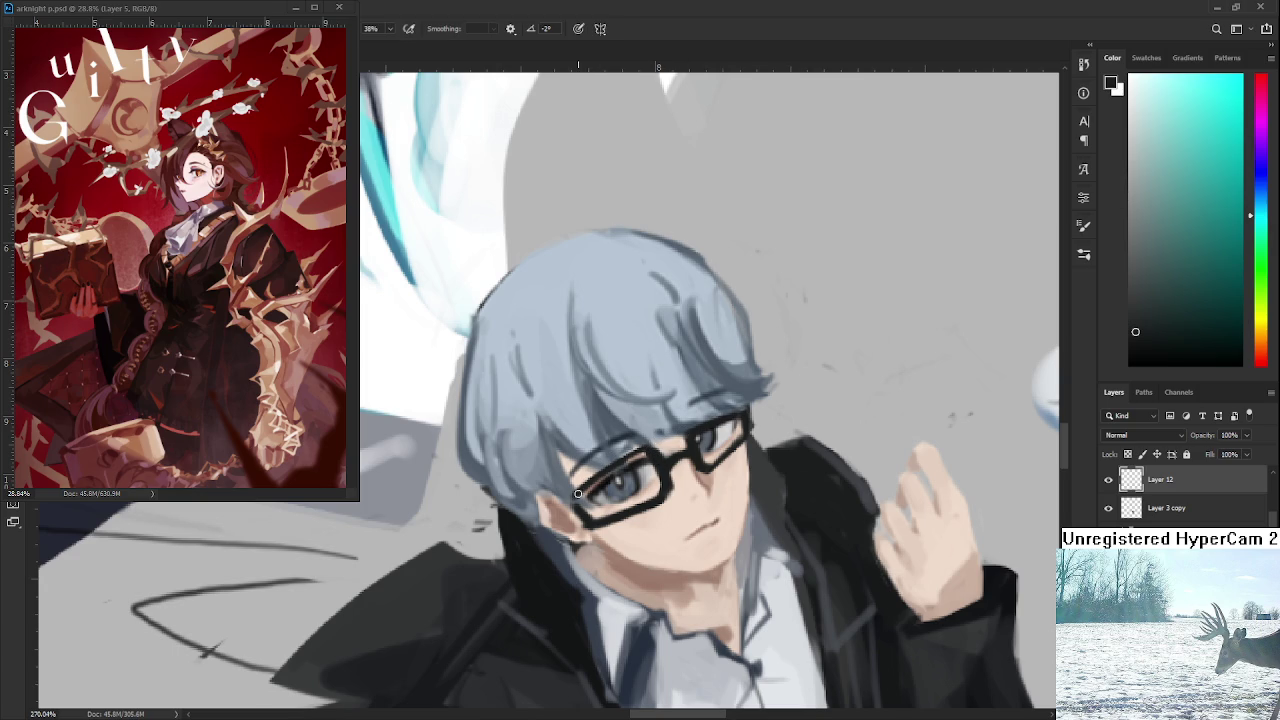
{"action": "key", "text": "e"}
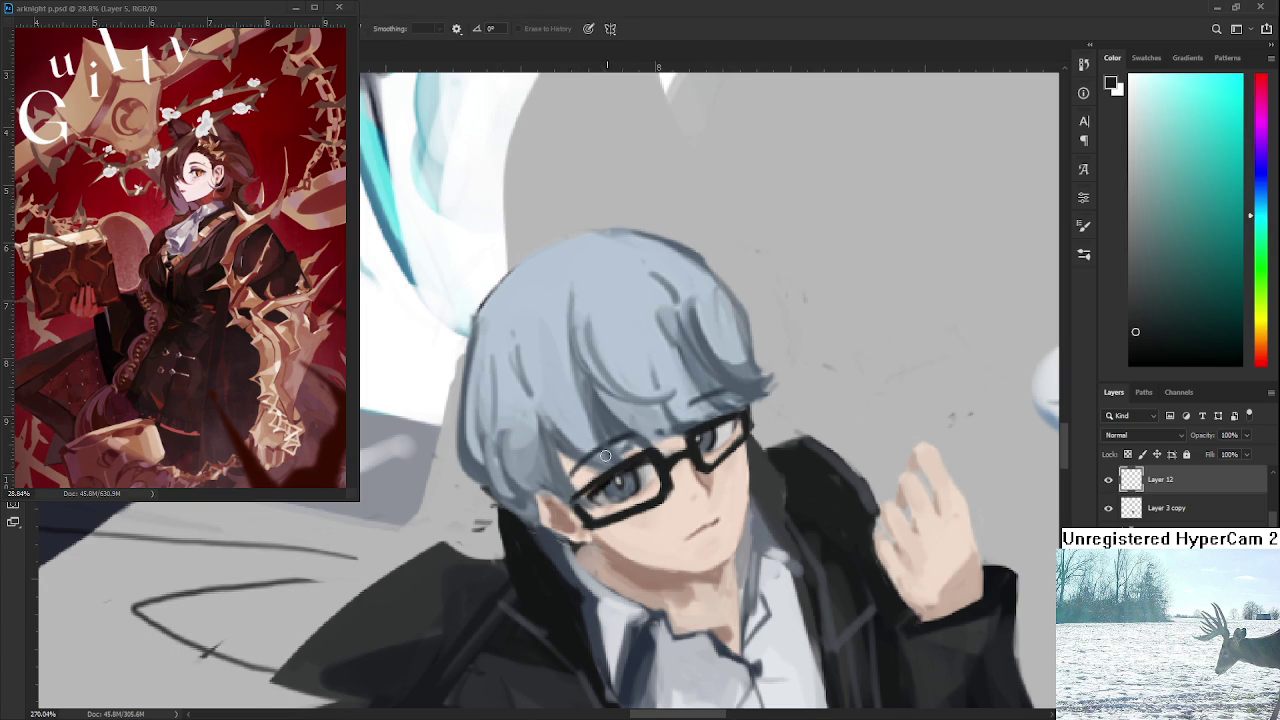
{"action": "left_click_drag", "start_coordinate": [660, 473], "coordinate": [622, 457]}
{"action": "scroll", "coordinate": [653, 423], "scroll_direction": "down", "scroll_amount": 3}
{"action": "scroll", "coordinate": [653, 423], "scroll_direction": "down", "scroll_amount": 3}
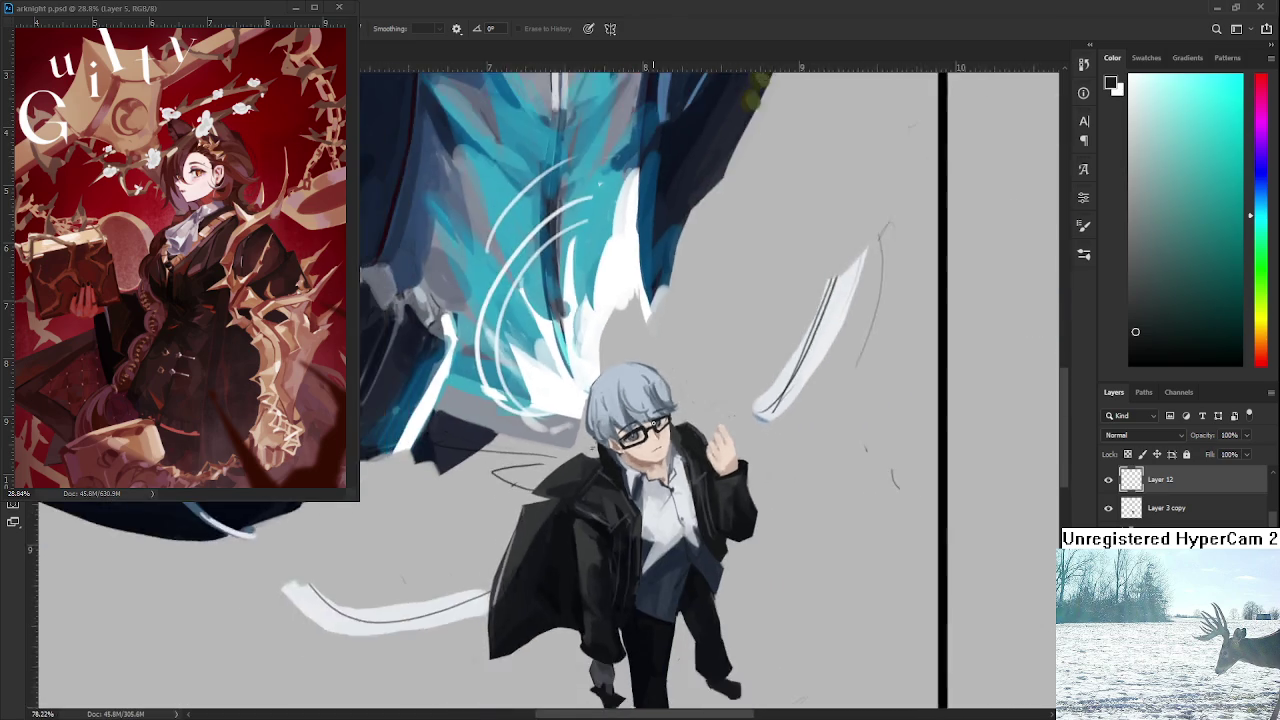
{"action": "scroll", "coordinate": [673, 418], "scroll_direction": "up", "scroll_amount": 2}
{"action": "scroll", "coordinate": [673, 418], "scroll_direction": "up", "scroll_amount": 3}
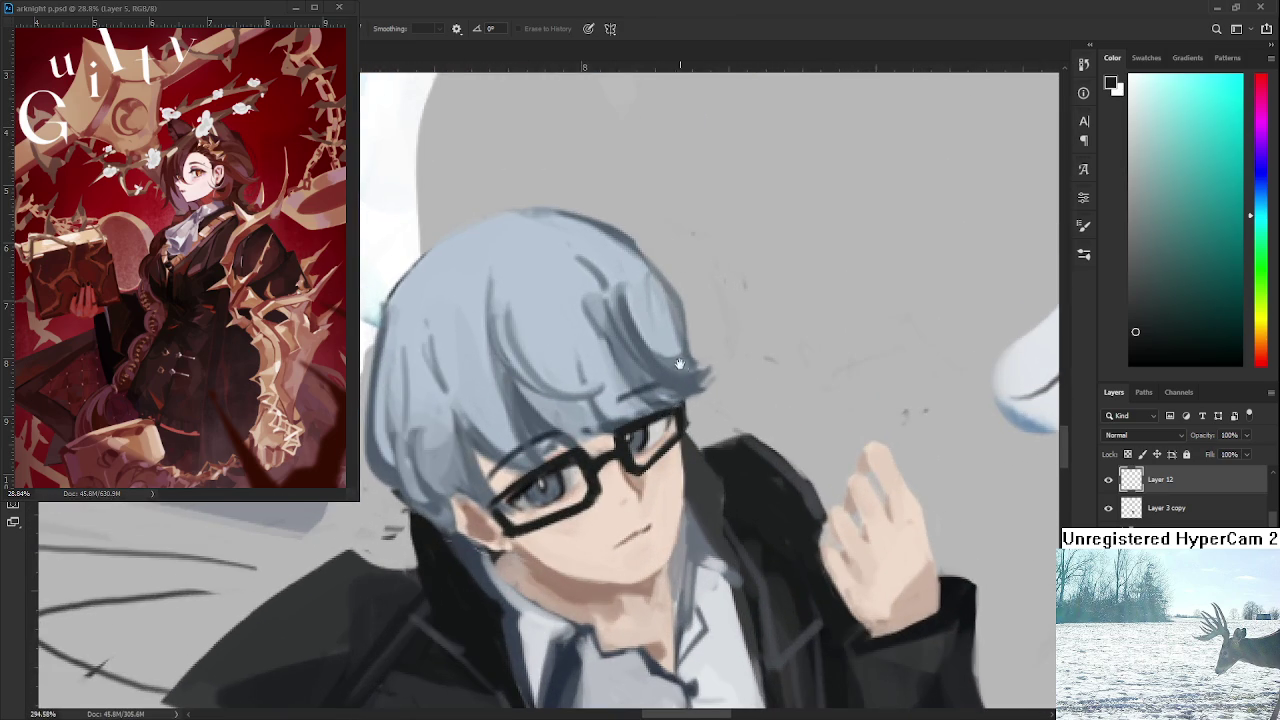
{"action": "scroll", "coordinate": [700, 460], "scroll_direction": "up", "scroll_amount": 1}
Extend the black glasses frame leftward with the brush.
{"action": "key", "text": "b"}
{"action": "key", "text": "e"}
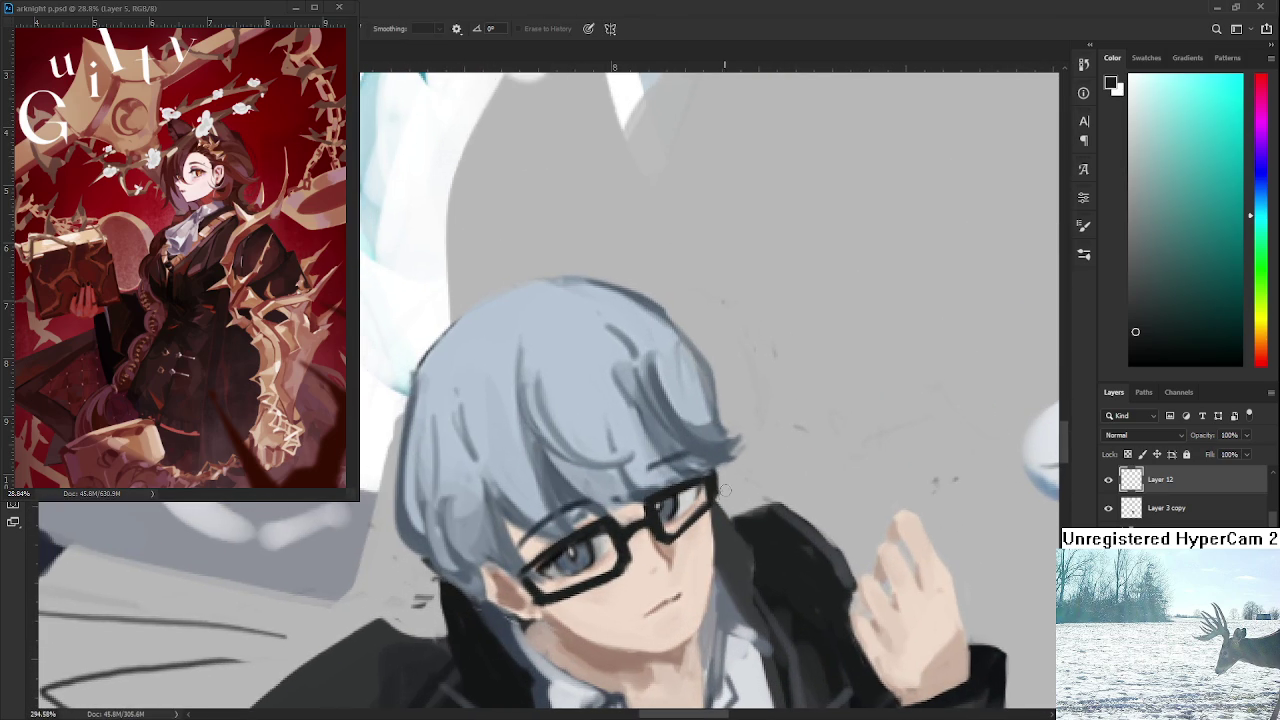
{"action": "left_click_drag", "start_coordinate": [727, 495], "coordinate": [847, 395]}
{"action": "key", "text": "b"}
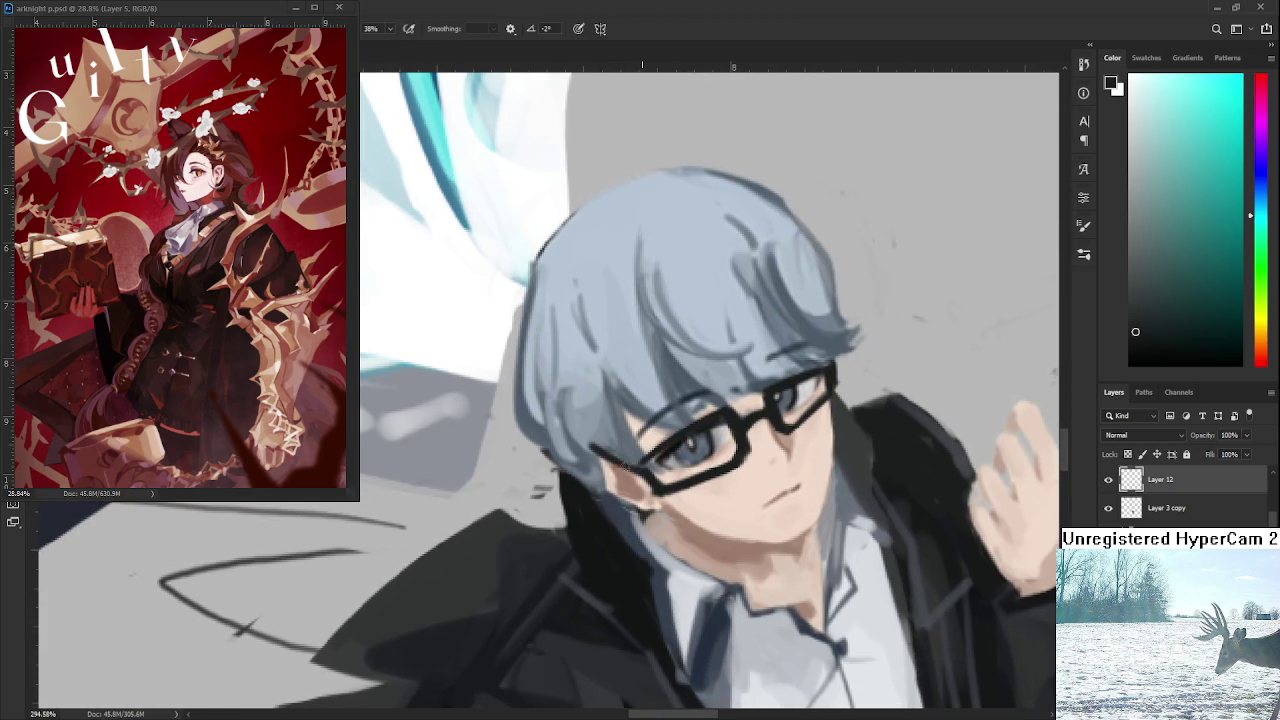
{"action": "left_click_drag", "start_coordinate": [604, 447], "coordinate": [630, 462]}
{"action": "scroll", "coordinate": [640, 470], "scroll_direction": "down", "scroll_amount": 2}
{"action": "scroll", "coordinate": [760, 515], "scroll_direction": "down", "scroll_amount": 2}
{"action": "scroll", "coordinate": [760, 515], "scroll_direction": "down", "scroll_amount": 2}
{"action": "scroll", "coordinate": [760, 515], "scroll_direction": "down", "scroll_amount": 1}
{"action": "scroll", "coordinate": [744, 480], "scroll_direction": "up", "scroll_amount": 3}
{"action": "scroll", "coordinate": [744, 480], "scroll_direction": "up", "scroll_amount": 2}
{"action": "scroll", "coordinate": [744, 480], "scroll_direction": "up", "scroll_amount": 1}
{"action": "scroll", "coordinate": [744, 480], "scroll_direction": "up", "scroll_amount": 1}
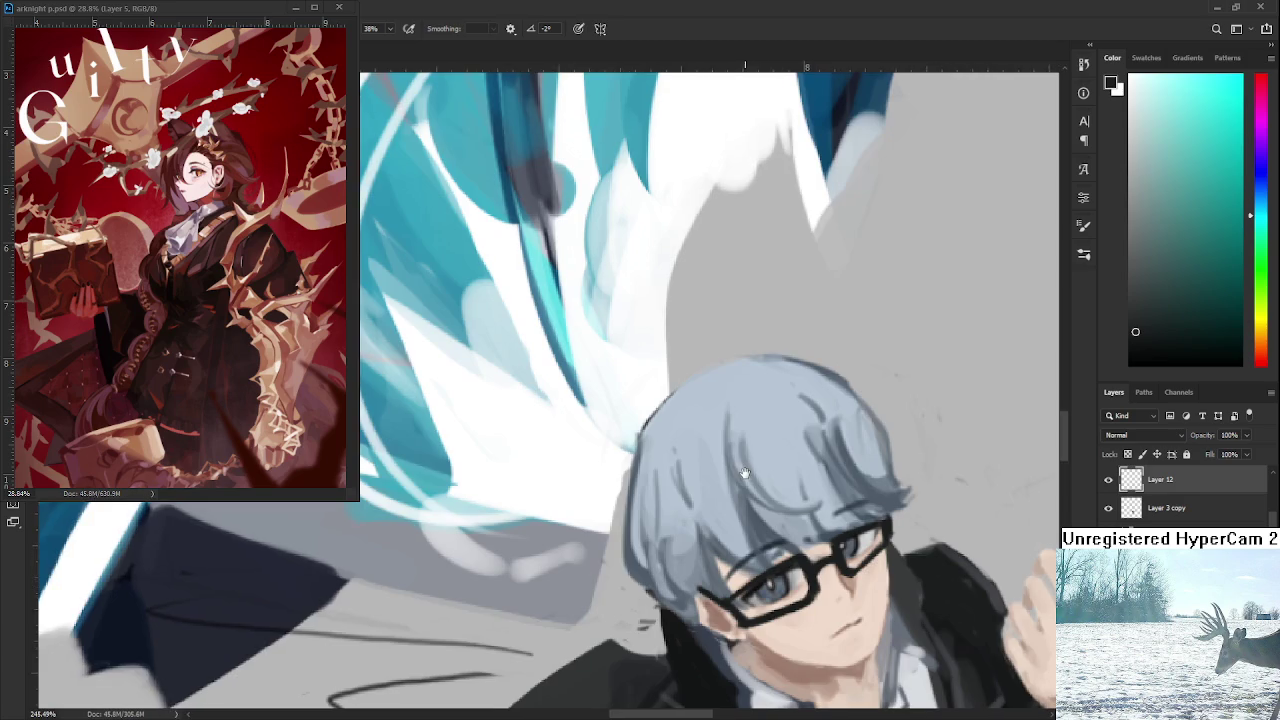
{"action": "scroll", "coordinate": [744, 472], "scroll_direction": "up", "scroll_amount": 1}
Apply a quick Free Transform to the glasses and commit it.
{"action": "key", "text": "ctrl+t"}
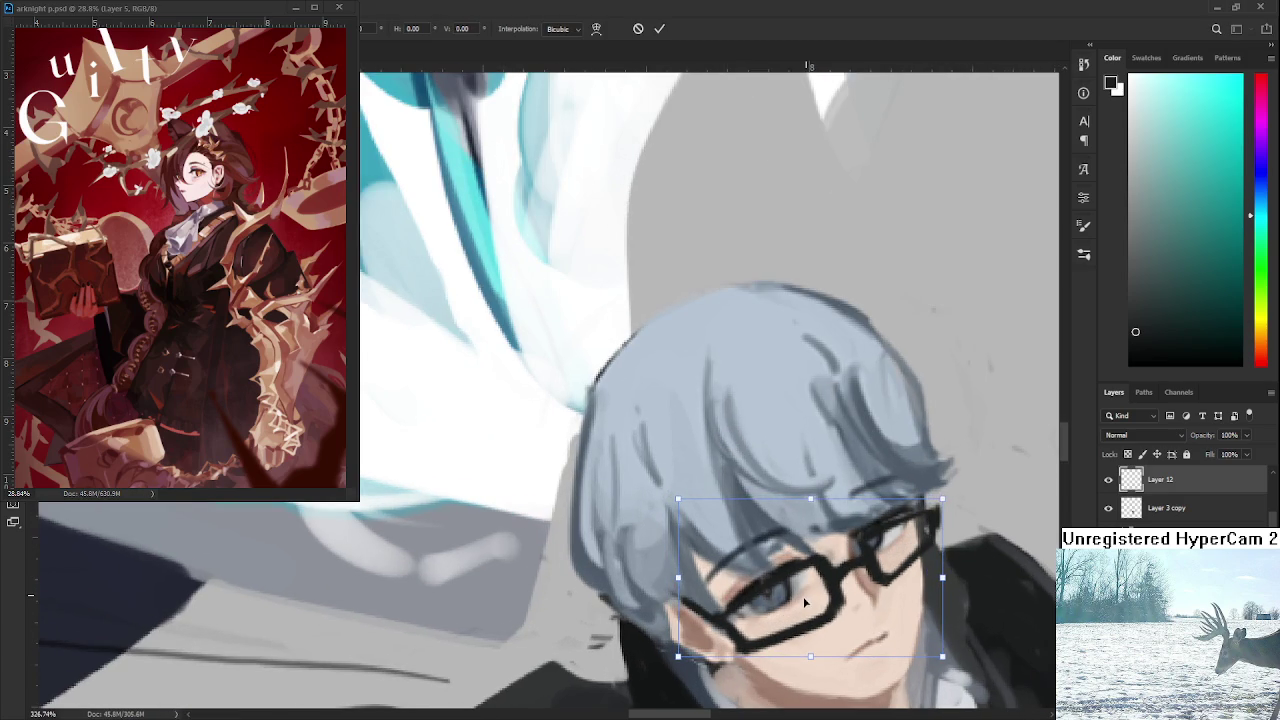
{"action": "scroll", "coordinate": [846, 583], "scroll_direction": "down", "scroll_amount": 1}
{"action": "scroll", "coordinate": [846, 583], "scroll_direction": "down", "scroll_amount": 2}
{"action": "key", "text": "Return"}
{"action": "scroll", "coordinate": [870, 583], "scroll_direction": "down", "scroll_amount": 2}
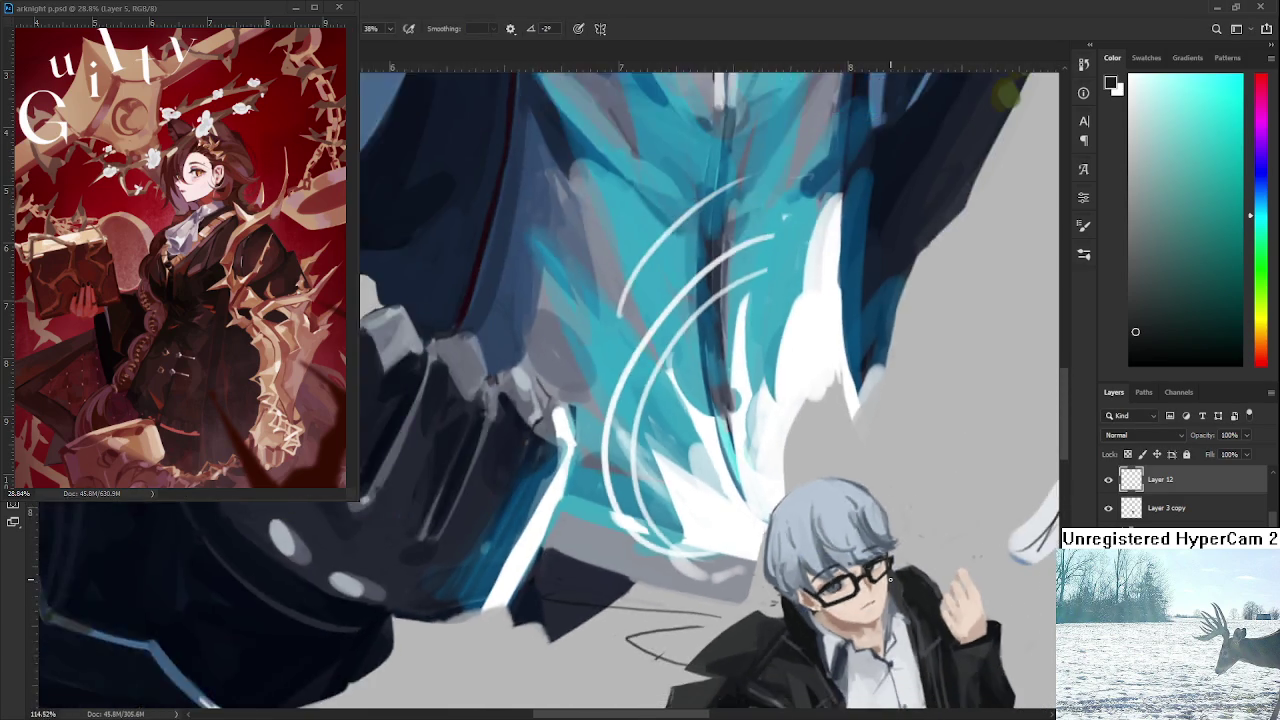
{"action": "scroll", "coordinate": [890, 582], "scroll_direction": "down", "scroll_amount": 1}
{"action": "scroll", "coordinate": [889, 578], "scroll_direction": "up", "scroll_amount": 1}
{"action": "scroll", "coordinate": [889, 578], "scroll_direction": "up", "scroll_amount": 2}
{"action": "scroll", "coordinate": [760, 449], "scroll_direction": "up", "scroll_amount": 2}
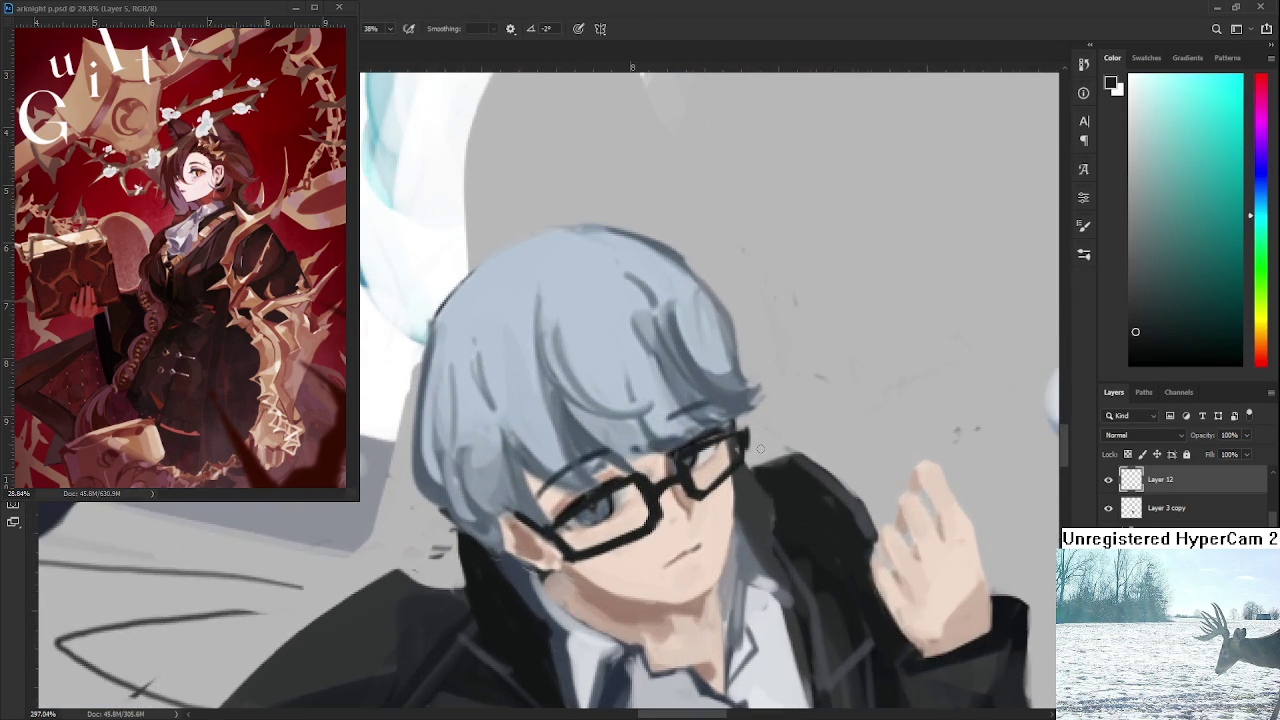
{"action": "left_click_drag", "start_coordinate": [760, 449], "coordinate": [752, 479]}
Reframe the view on the glasses, toggling between brush and eraser.
{"action": "key", "text": "e"}
{"action": "key", "text": "b"}
{"action": "key", "text": "e"}
{"action": "key", "text": "b"}
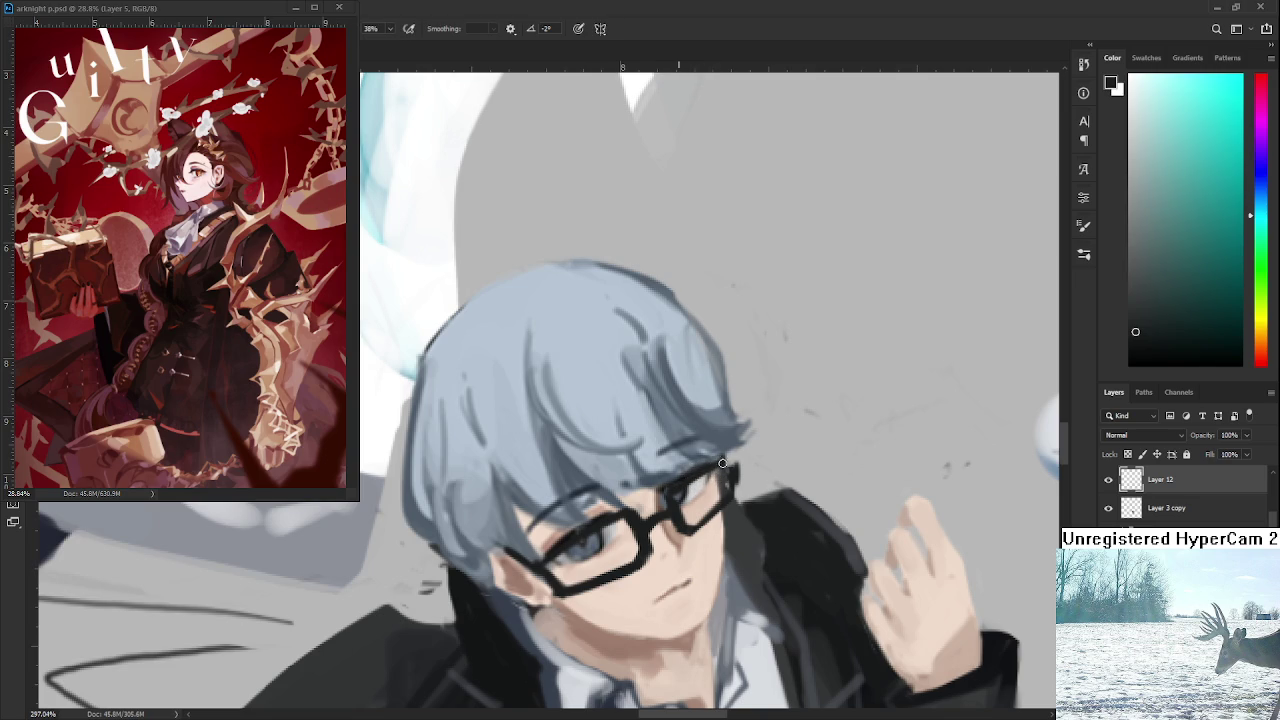
{"action": "key", "text": "e"}
{"action": "key", "text": "b"}
{"action": "left_click_drag", "start_coordinate": [727, 474], "coordinate": [816, 410]}
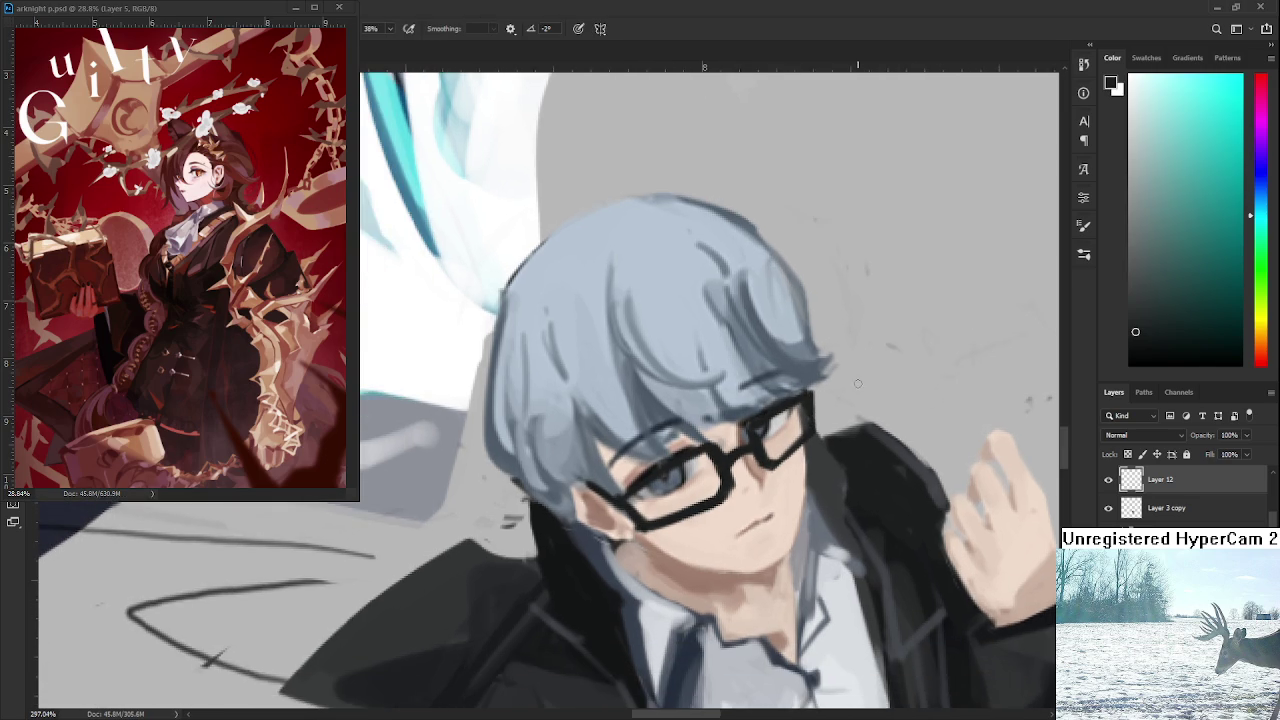
{"action": "scroll", "coordinate": [857, 384], "scroll_direction": "down", "scroll_amount": 5}
{"action": "scroll", "coordinate": [830, 420], "scroll_direction": "down", "scroll_amount": 2}
{"action": "scroll", "coordinate": [797, 490], "scroll_direction": "up", "scroll_amount": 2}
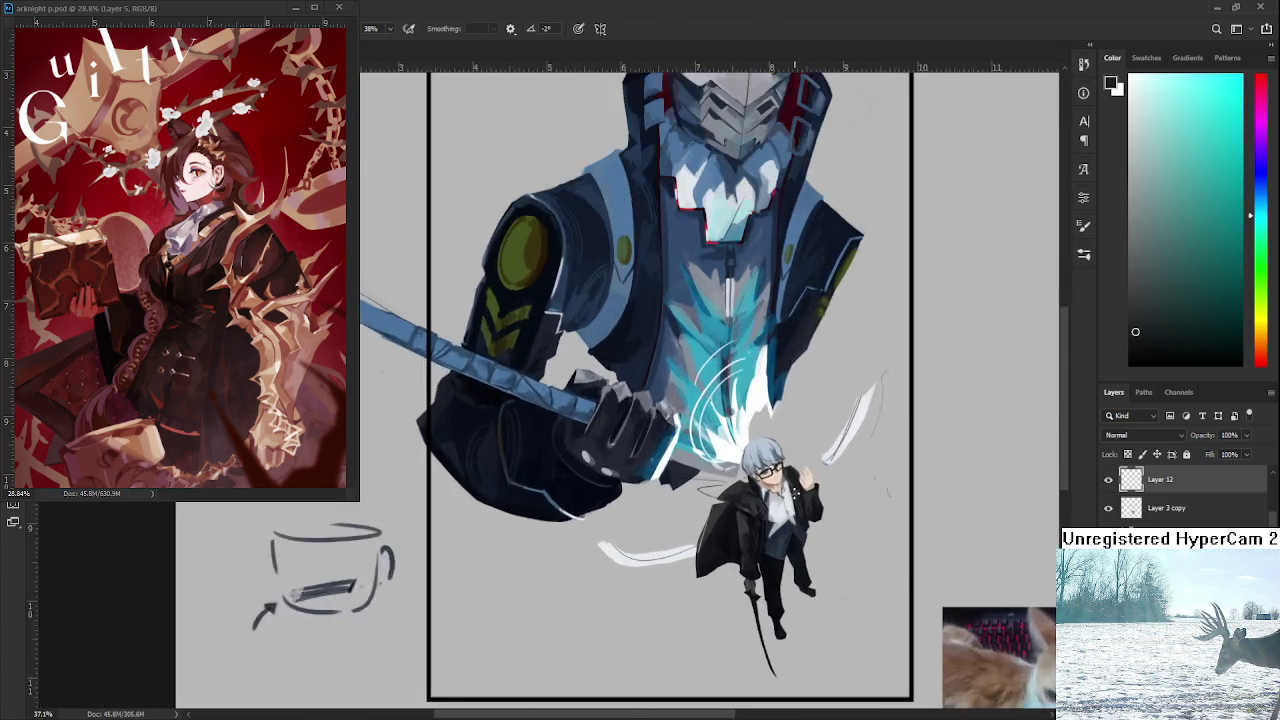
{"action": "scroll", "coordinate": [760, 470], "scroll_direction": "up", "scroll_amount": 2}
{"action": "scroll", "coordinate": [755, 470], "scroll_direction": "up", "scroll_amount": 2}
{"action": "scroll", "coordinate": [750, 469], "scroll_direction": "up", "scroll_amount": 1}
{"action": "scroll", "coordinate": [745, 468], "scroll_direction": "up", "scroll_amount": 1}
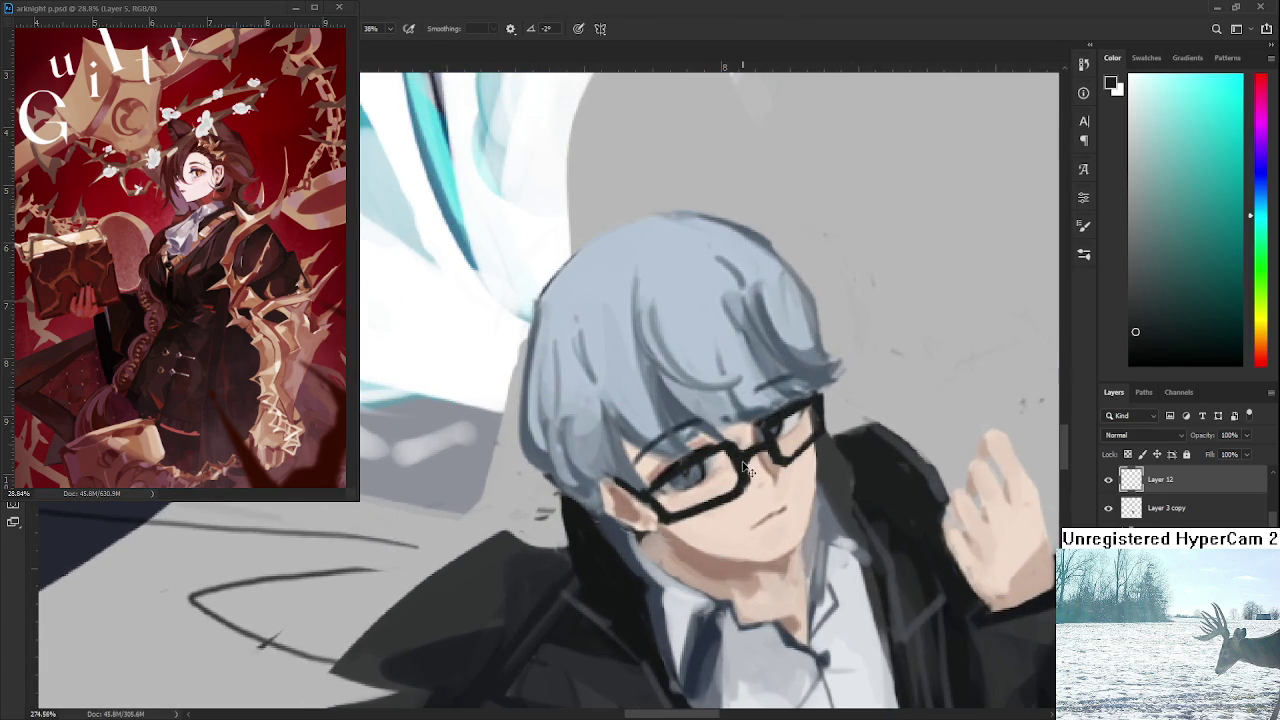
Move the glasses slightly lower and right with a small tilt using Free Transform.
{"action": "key", "text": "ctrl+t"}
{"action": "left_click_drag", "start_coordinate": [747, 468], "coordinate": [750, 476]}
{"action": "key", "text": "Right"}
{"action": "key", "text": "Right"}
{"action": "key", "text": "Right"}
{"action": "key", "text": "Down"}
{"action": "key", "text": "Return"}
{"action": "scroll", "coordinate": [836, 520], "scroll_direction": "down", "scroll_amount": 2, "text": "alt"}
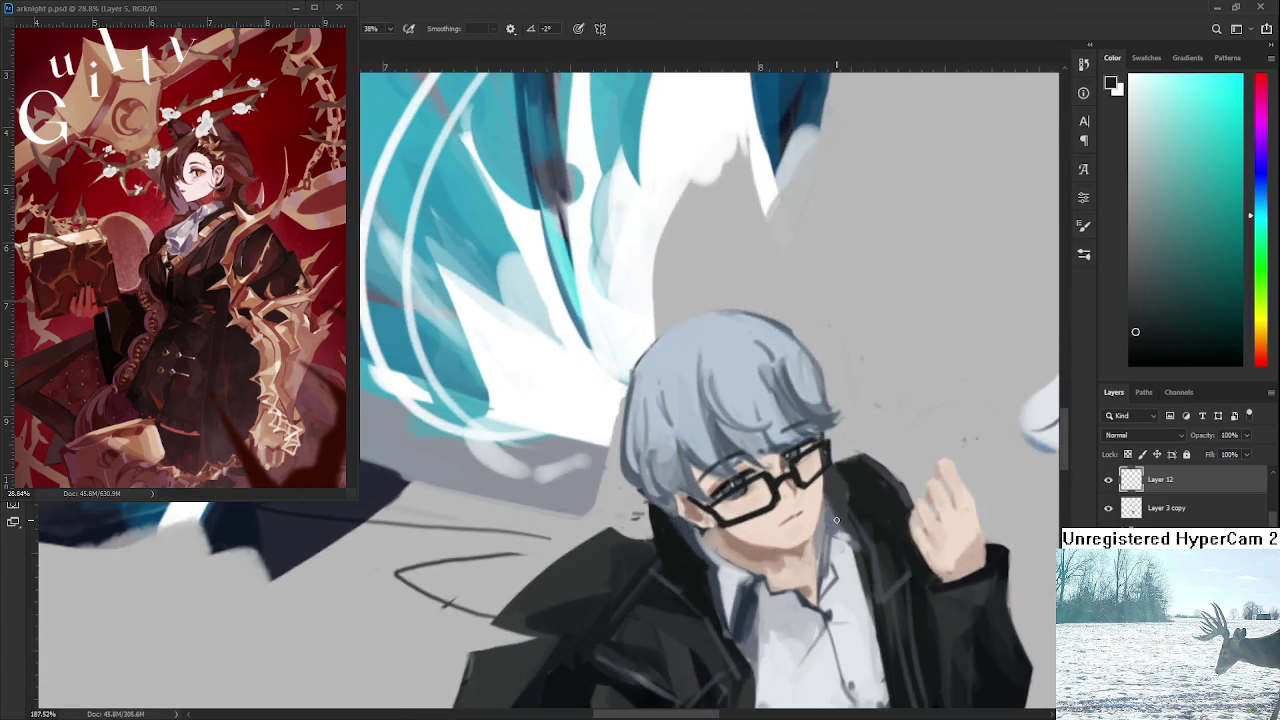
{"action": "scroll", "coordinate": [820, 515], "scroll_direction": "down", "scroll_amount": 3, "text": "alt"}
{"action": "scroll", "coordinate": [800, 510], "scroll_direction": "down", "scroll_amount": 3, "text": "alt"}
{"action": "scroll", "coordinate": [790, 505], "scroll_direction": "down", "scroll_amount": 2, "text": "alt"}
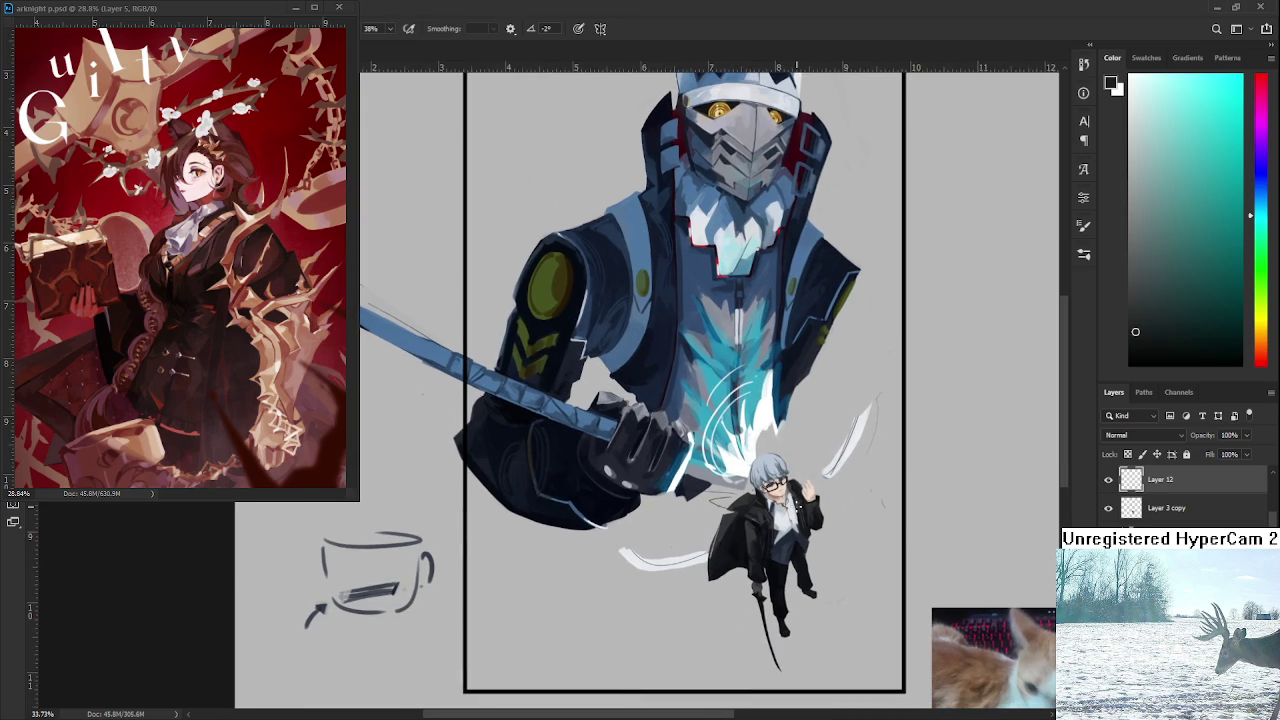
{"action": "scroll", "coordinate": [795, 506], "scroll_direction": "up", "scroll_amount": 3, "text": "alt"}
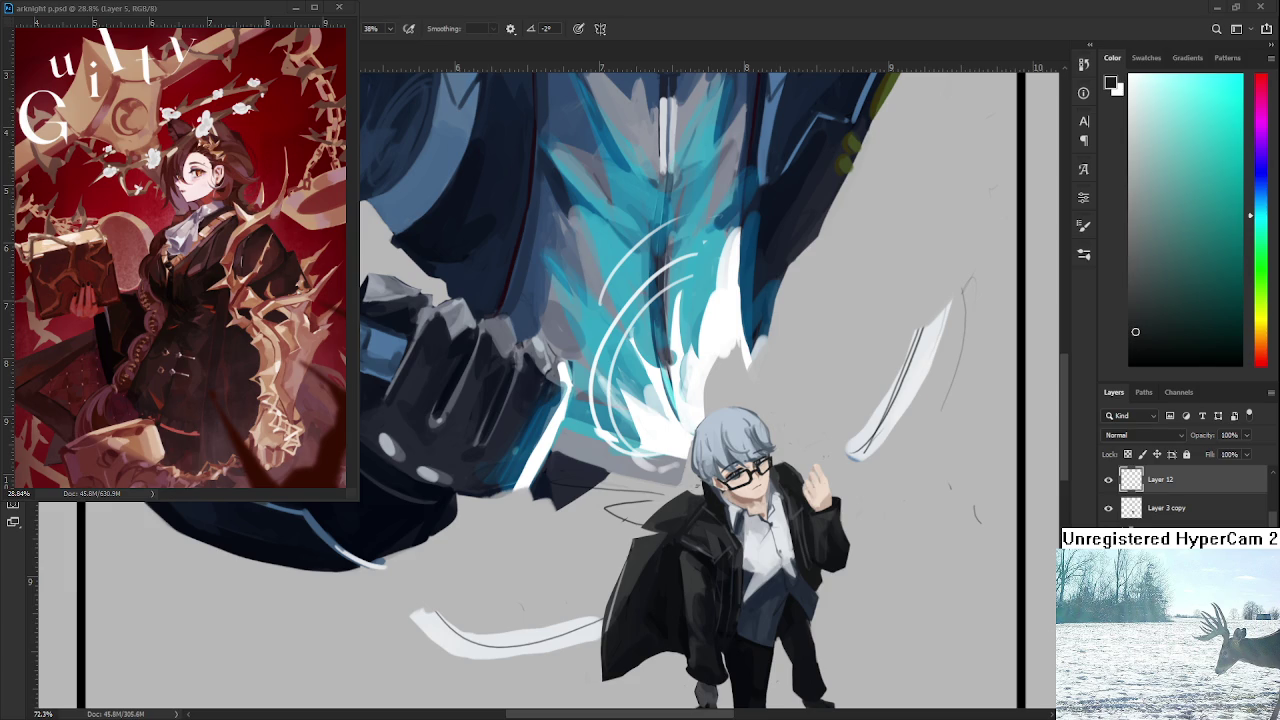
On a new layer, paint white glare across the glasses lenses.
{"action": "scroll", "coordinate": [620, 425], "scroll_direction": "down", "scroll_amount": 2}
{"action": "scroll", "coordinate": [620, 425], "scroll_direction": "up", "scroll_amount": 3}
{"action": "scroll", "coordinate": [620, 425], "scroll_direction": "up", "scroll_amount": 3}
{"action": "left_click", "coordinate": [620, 425], "text": "alt"}
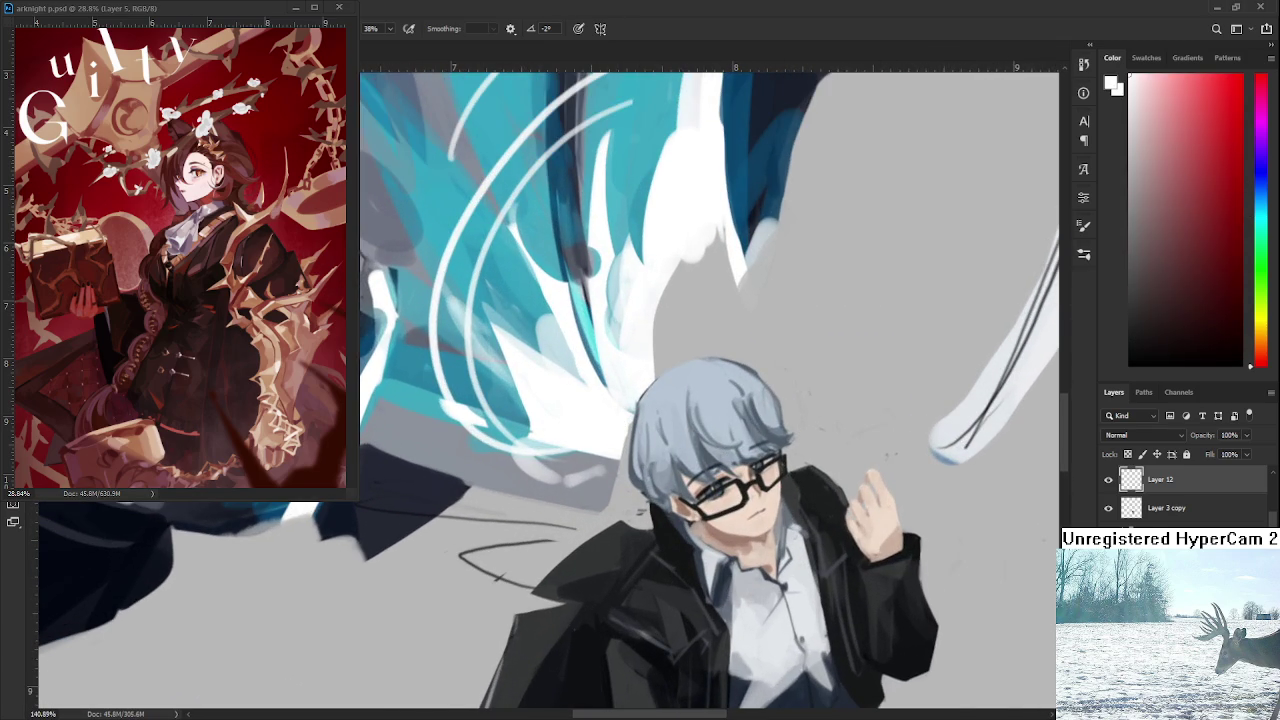
{"action": "key", "text": "ctrl+shift+alt+n"}
{"action": "scroll", "coordinate": [717, 530], "scroll_direction": "up", "scroll_amount": 2}
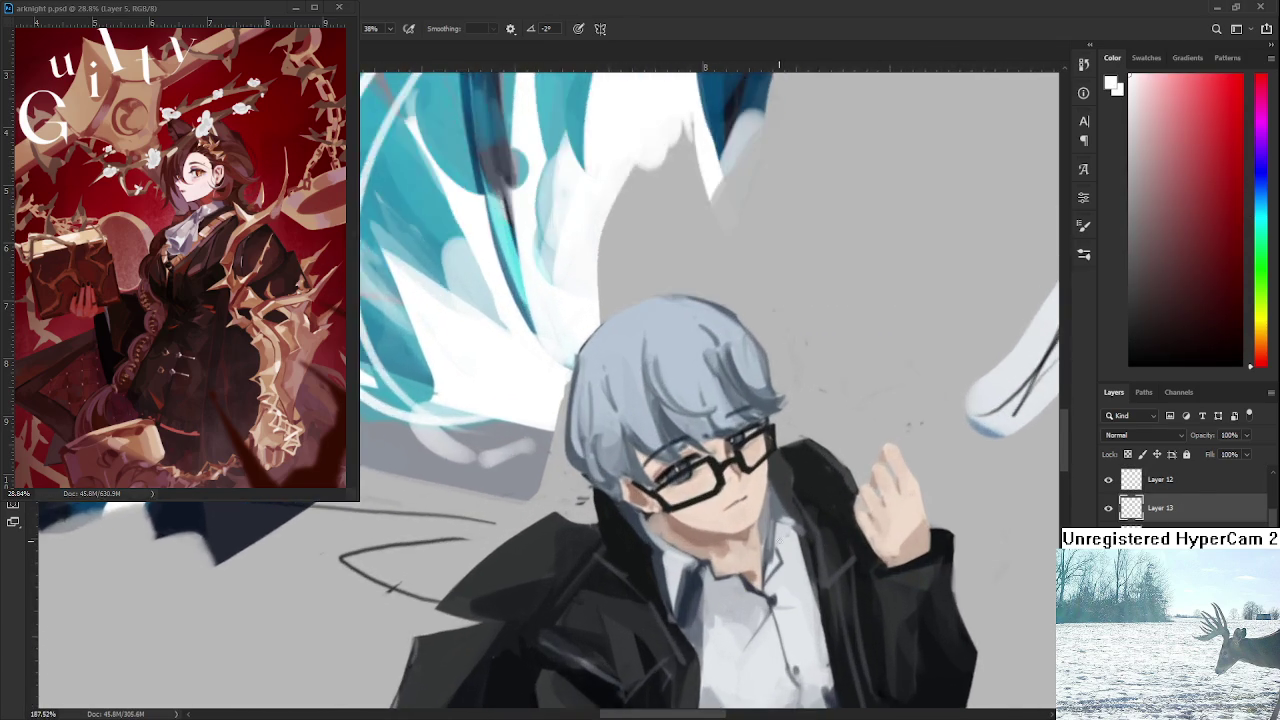
{"action": "scroll", "coordinate": [717, 530], "scroll_direction": "up", "scroll_amount": 2}
{"action": "left_click_drag", "start_coordinate": [636, 480], "coordinate": [772, 410]}
Erase diagonal streaks into the glare on both lenses.
{"action": "key", "text": "e"}
{"action": "left_click_drag", "start_coordinate": [778, 398], "coordinate": [758, 438]}
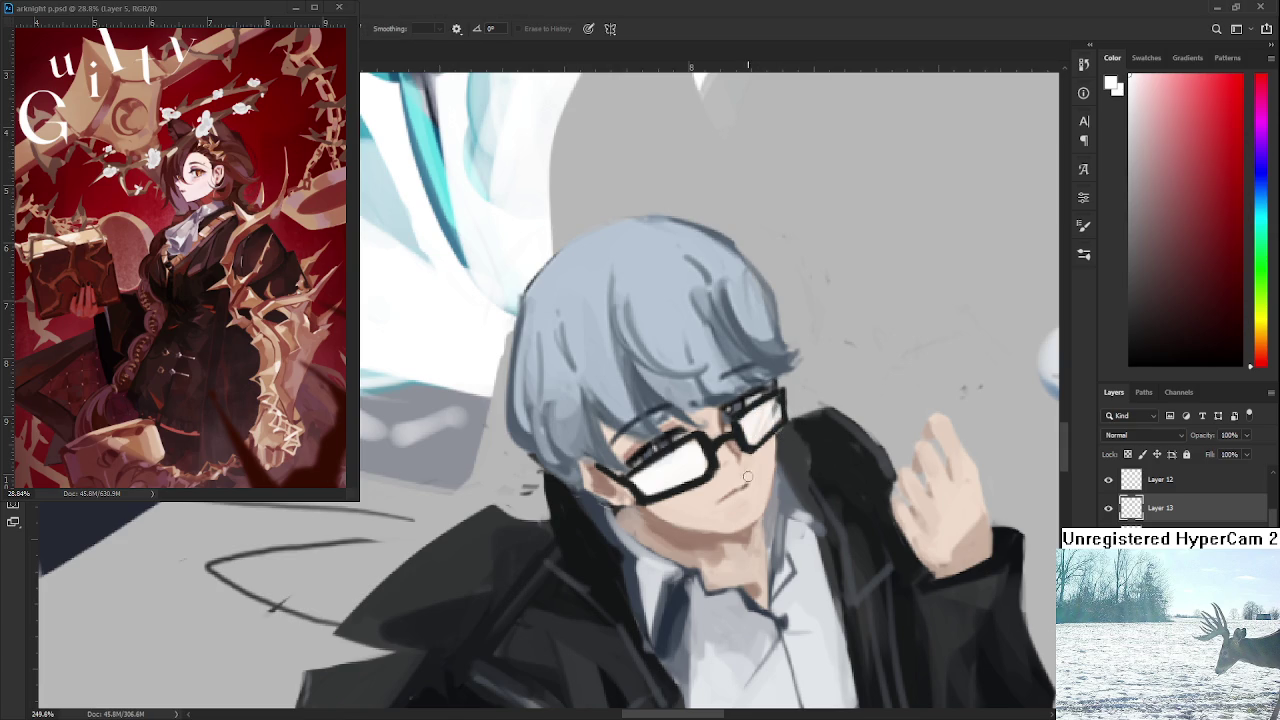
{"action": "left_click_drag", "start_coordinate": [670, 452], "coordinate": [654, 490]}
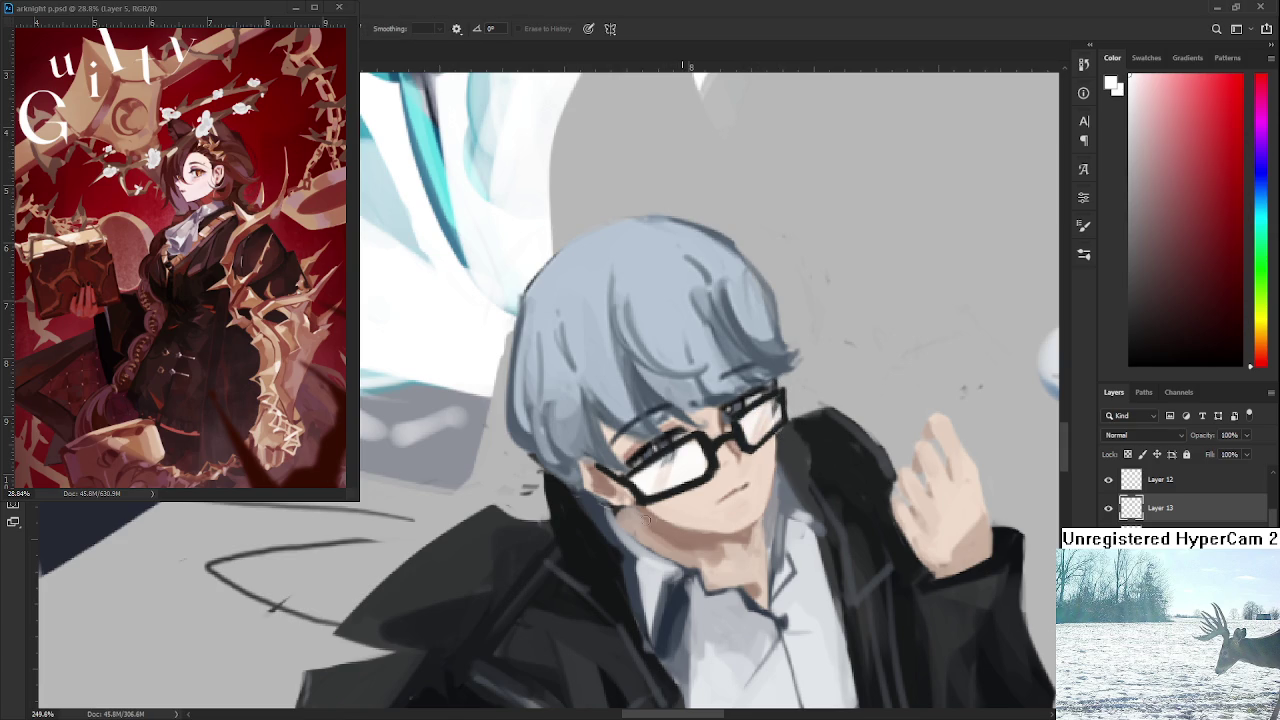
{"action": "left_click_drag", "start_coordinate": [696, 446], "coordinate": [680, 484]}
Lower the glare layer's opacity to 75%.
{"action": "left_click_drag", "start_coordinate": [1218, 452], "coordinate": [1238, 458]}
{"action": "scroll", "coordinate": [783, 535], "scroll_direction": "down", "scroll_amount": 1}
{"action": "scroll", "coordinate": [783, 535], "scroll_direction": "down", "scroll_amount": 4}
{"action": "scroll", "coordinate": [790, 540], "scroll_direction": "down", "scroll_amount": 4}
{"action": "scroll", "coordinate": [800, 545], "scroll_direction": "down", "scroll_amount": 4}
{"action": "scroll", "coordinate": [805, 547], "scroll_direction": "down", "scroll_amount": 3}
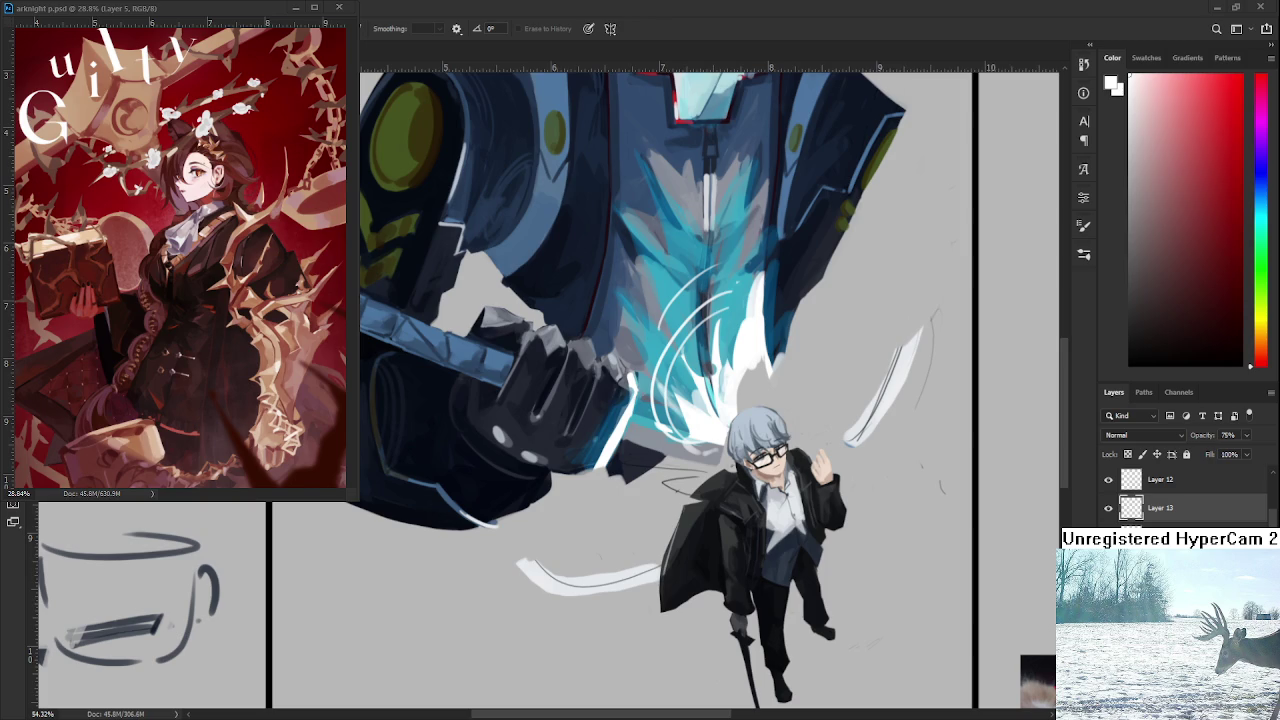
Merge Layer 12 down into the layer below, leaving Layer 13 and Layer 3 copy.
{"action": "scroll", "coordinate": [705, 521], "scroll_direction": "up", "scroll_amount": 3}
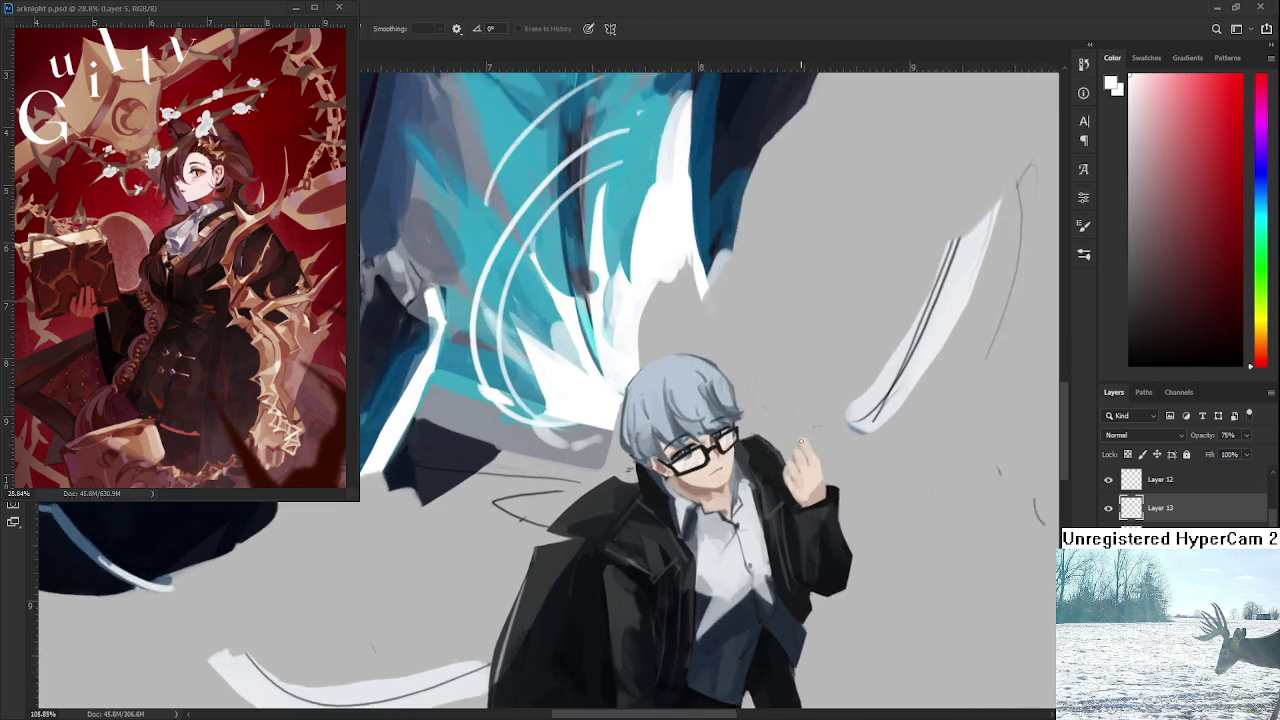
{"action": "scroll", "coordinate": [705, 521], "scroll_direction": "up", "scroll_amount": 2}
{"action": "scroll", "coordinate": [705, 521], "scroll_direction": "down", "scroll_amount": 2}
{"action": "scroll", "coordinate": [720, 550], "scroll_direction": "down", "scroll_amount": 2}
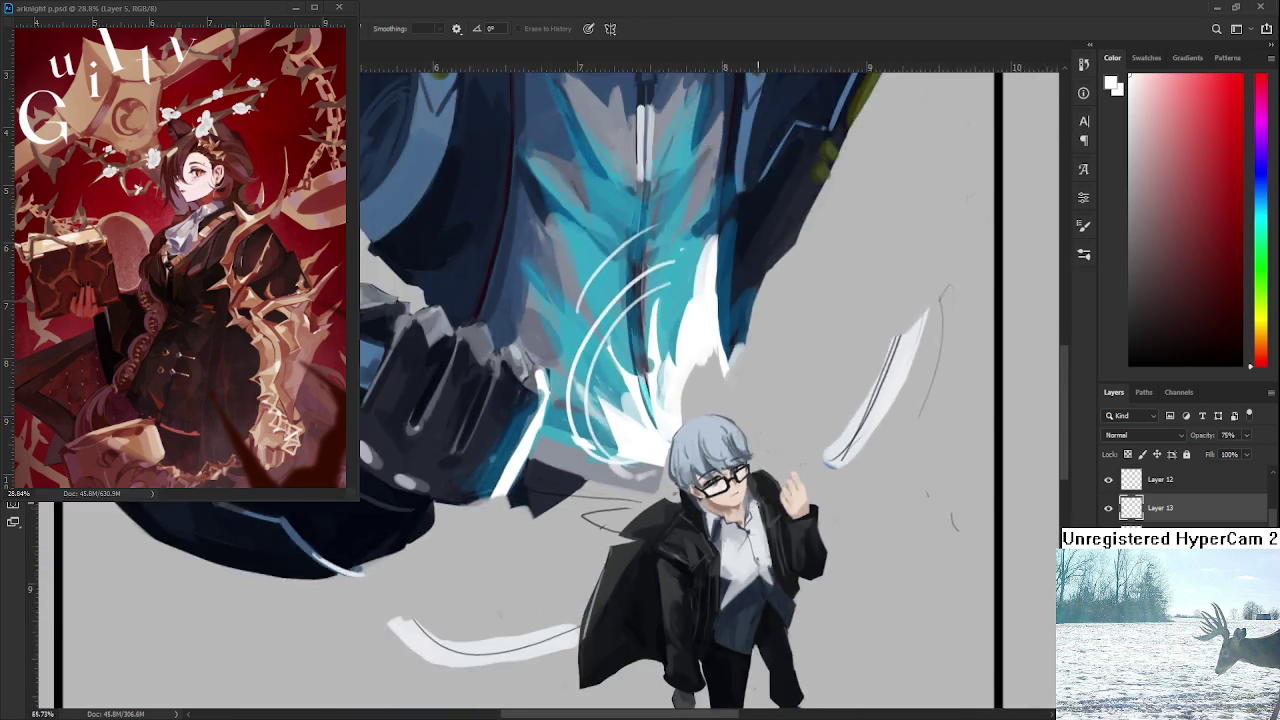
{"action": "scroll", "coordinate": [745, 590], "scroll_direction": "down", "scroll_amount": 2}
{"action": "scroll", "coordinate": [771, 623], "scroll_direction": "down", "scroll_amount": 1}
{"action": "scroll", "coordinate": [851, 534], "scroll_direction": "down", "scroll_amount": 3}
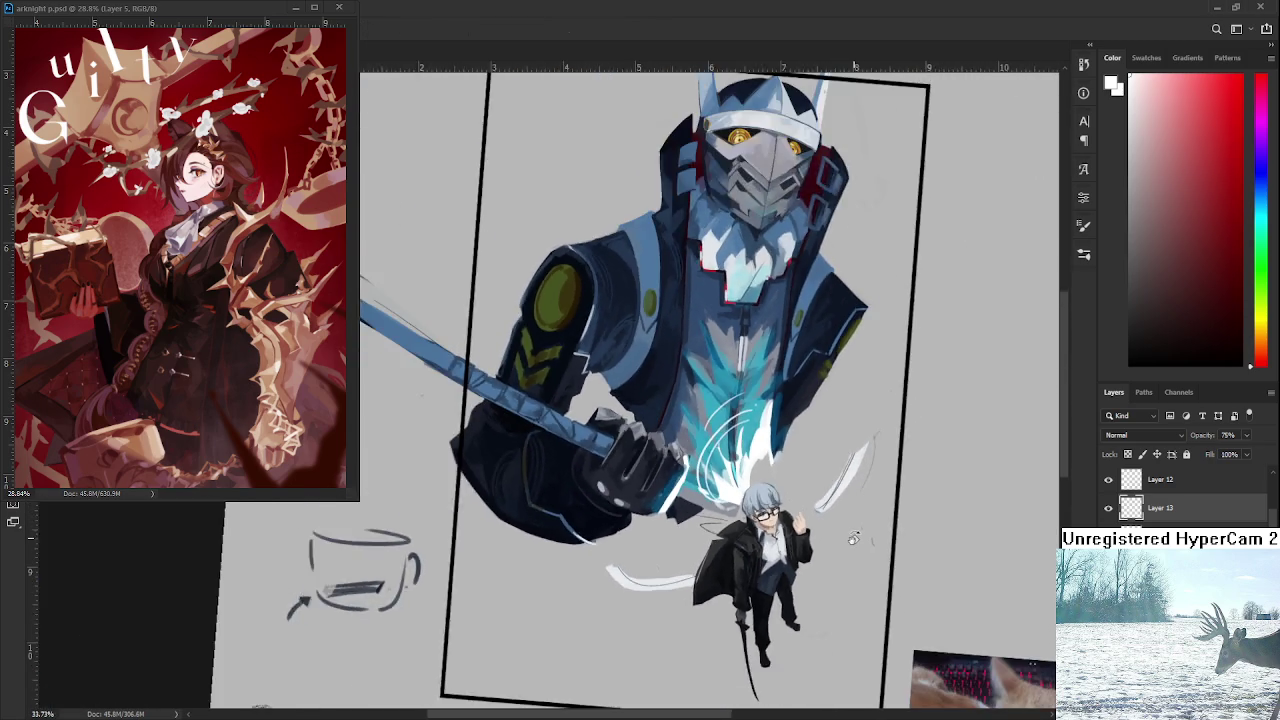
{"action": "scroll", "coordinate": [833, 530], "scroll_direction": "up", "scroll_amount": 3}
{"action": "scroll", "coordinate": [840, 535], "scroll_direction": "up", "scroll_amount": 2}
{"action": "scroll", "coordinate": [870, 542], "scroll_direction": "up", "scroll_amount": 1}
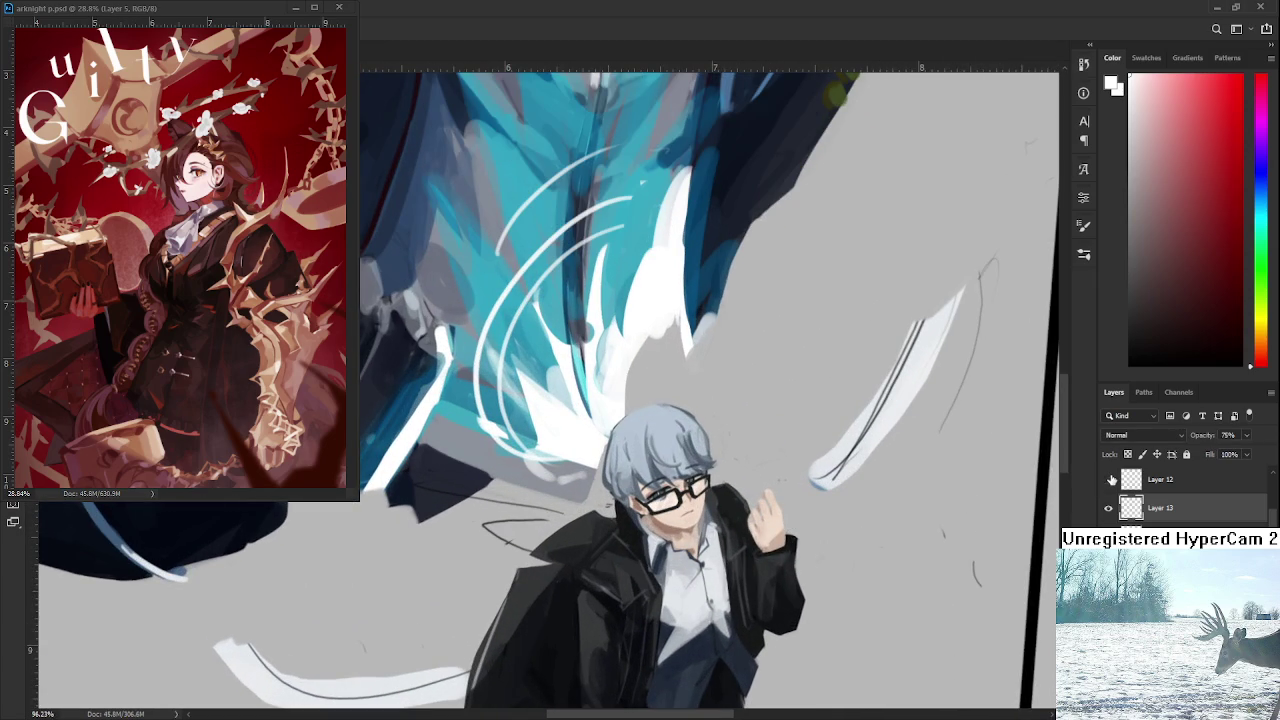
{"action": "left_click", "coordinate": [1178, 484]}
{"action": "key", "text": "ctrl+e"}
{"action": "scroll", "coordinate": [900, 490], "scroll_direction": "up", "scroll_amount": 2}
{"action": "left_click_drag", "start_coordinate": [718, 486], "coordinate": [640, 520]}
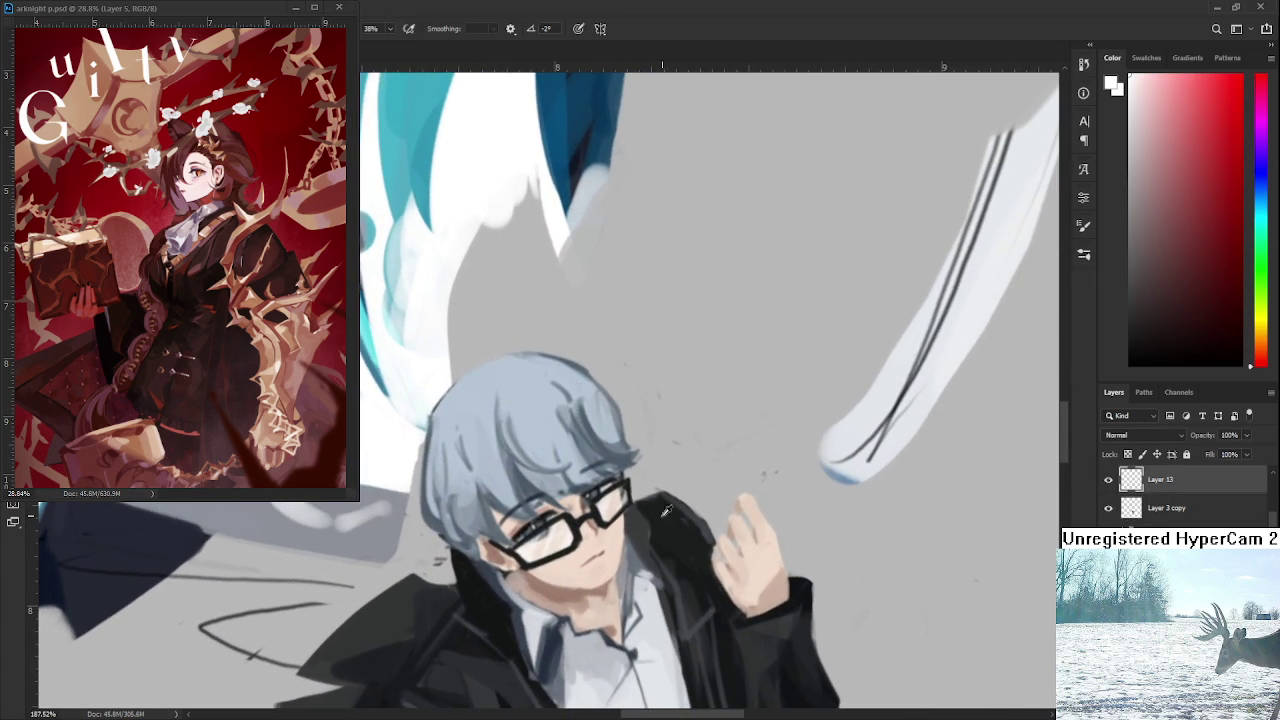
Set the paint colour to dark blue and undo trial strokes near the hand and hair.
{"action": "left_click", "coordinate": [689, 511], "text": "alt"}
{"action": "left_click", "coordinate": [1195, 258]}
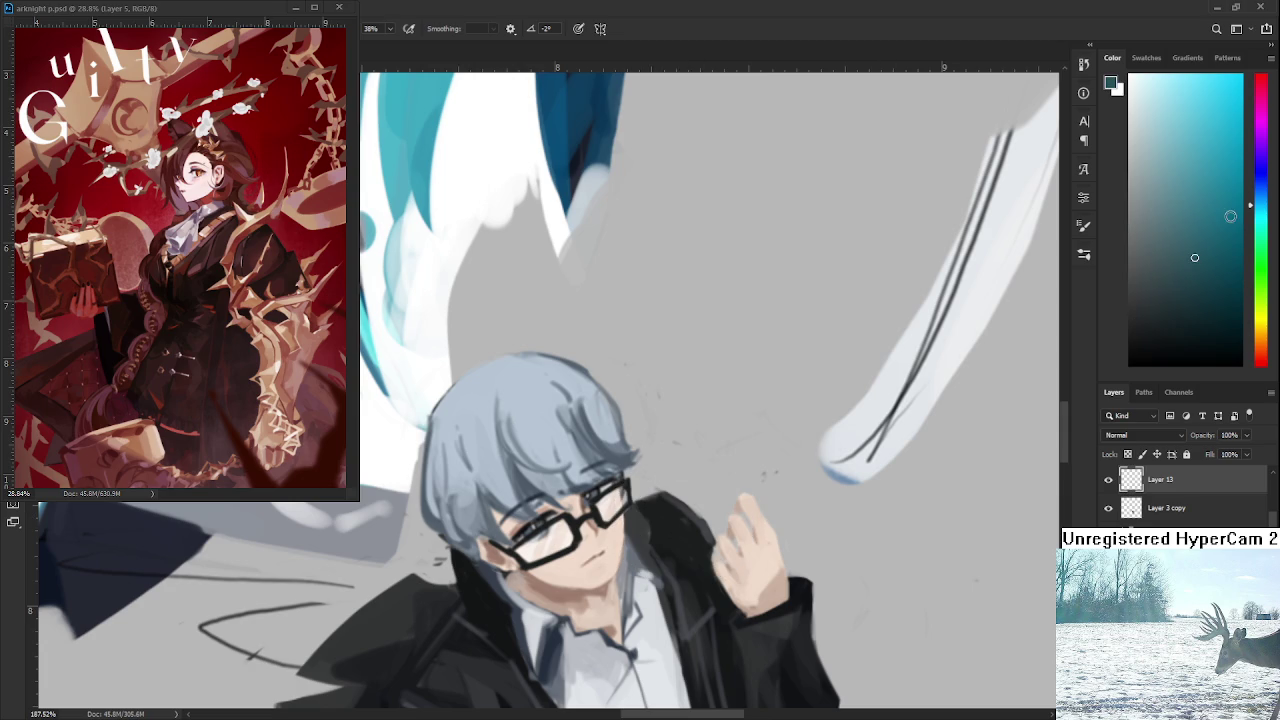
{"action": "left_click_drag", "start_coordinate": [1252, 192], "coordinate": [1252, 174]}
{"action": "left_click_drag", "start_coordinate": [696, 380], "coordinate": [698, 530]}
{"action": "key", "text": "ctrl+z"}
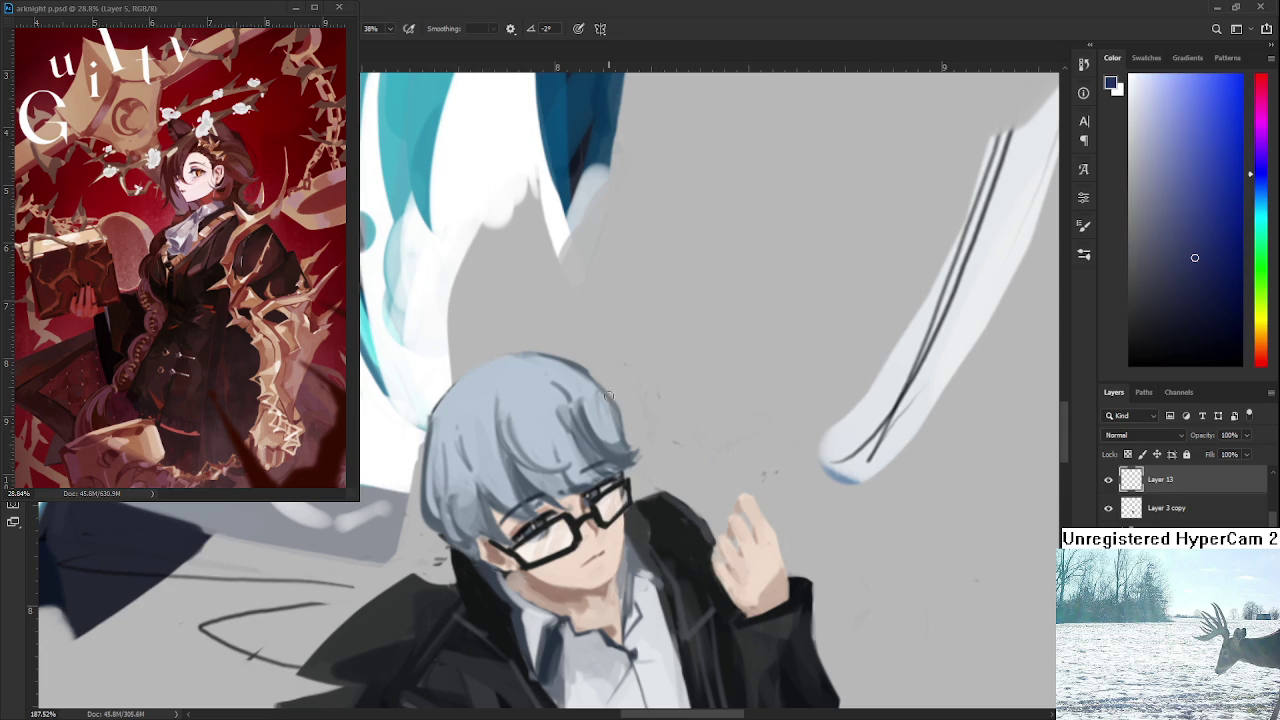
{"action": "left_click_drag", "start_coordinate": [592, 380], "coordinate": [598, 454]}
{"action": "key", "text": "ctrl+z"}
Paint a solid dark blue phone shape with an angled top beside the raised hand.
{"action": "mouse_move", "coordinate": [682, 402]}
{"action": "left_mouse_down"}
{"action": "mouse_move", "coordinate": [686, 506]}
{"action": "mouse_move", "coordinate": [768, 468]}
{"action": "mouse_move", "coordinate": [690, 528]}
{"action": "left_mouse_up"}
{"action": "left_click_drag", "start_coordinate": [721, 416], "coordinate": [723, 475]}
{"action": "key", "text": "ctrl+z"}
{"action": "key", "text": "ctrl+z"}
{"action": "key", "text": "ctrl+z"}
{"action": "mouse_move", "coordinate": [683, 418]}
{"action": "left_mouse_down"}
{"action": "mouse_move", "coordinate": [680, 506]}
{"action": "mouse_move", "coordinate": [716, 502]}
{"action": "mouse_move", "coordinate": [700, 496]}
{"action": "left_mouse_up"}
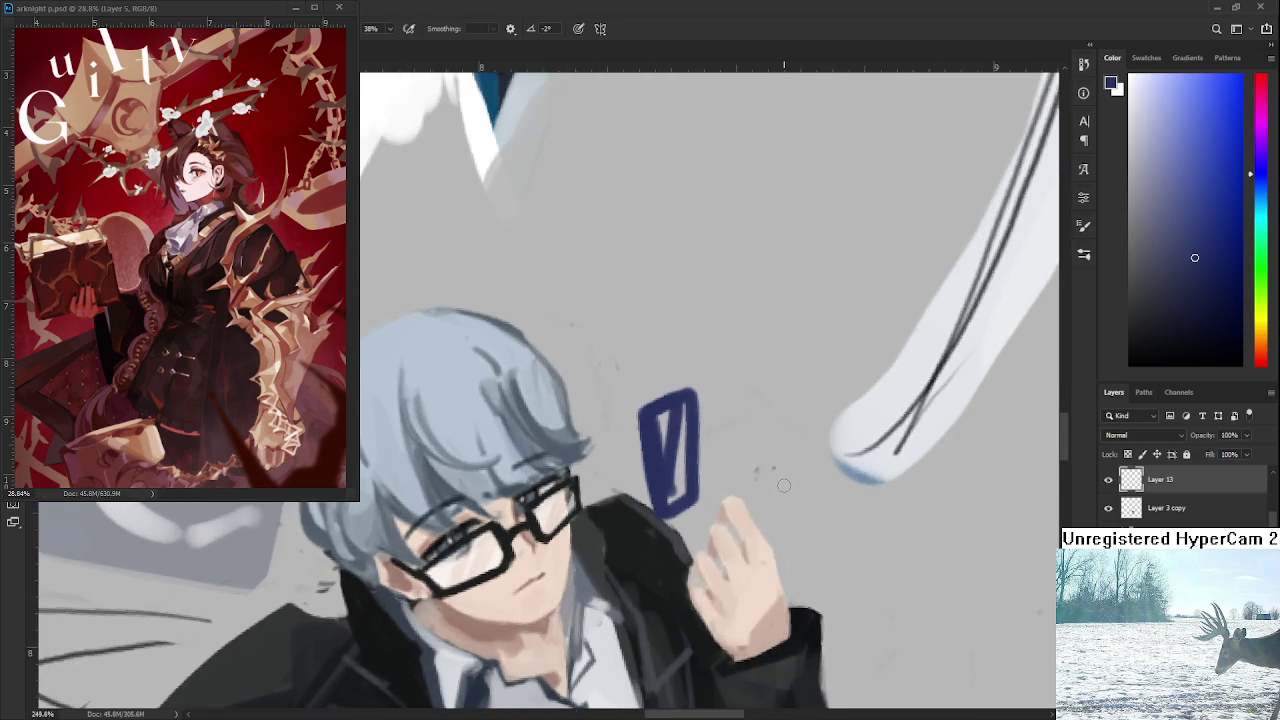
{"action": "mouse_move", "coordinate": [688, 440]}
{"action": "left_mouse_down"}
{"action": "mouse_move", "coordinate": [692, 505]}
{"action": "mouse_move", "coordinate": [705, 421]}
{"action": "mouse_move", "coordinate": [725, 505]}
{"action": "mouse_move", "coordinate": [690, 532]}
{"action": "left_mouse_up"}
{"action": "mouse_move", "coordinate": [677, 439]}
{"action": "left_mouse_down"}
{"action": "mouse_move", "coordinate": [672, 418]}
{"action": "mouse_move", "coordinate": [725, 405]}
{"action": "mouse_move", "coordinate": [722, 478]}
{"action": "mouse_move", "coordinate": [714, 414]}
{"action": "mouse_move", "coordinate": [733, 388]}
{"action": "mouse_move", "coordinate": [668, 438]}
{"action": "mouse_move", "coordinate": [686, 530]}
{"action": "mouse_move", "coordinate": [733, 488]}
{"action": "mouse_move", "coordinate": [700, 536]}
{"action": "left_mouse_up"}
Trim the phone with the eraser and darken its lower part and left edge.
{"action": "key", "text": "e"}
{"action": "key", "text": "b"}
{"action": "left_click_drag", "start_coordinate": [726, 490], "coordinate": [708, 524]}
{"action": "mouse_move", "coordinate": [684, 428]}
{"action": "left_mouse_down"}
{"action": "mouse_move", "coordinate": [692, 538]}
{"action": "mouse_move", "coordinate": [670, 448]}
{"action": "mouse_move", "coordinate": [725, 398]}
{"action": "left_mouse_up"}
{"action": "key", "text": "e"}
{"action": "key", "text": "ctrl+t"}
{"action": "key", "text": "Return"}
Lasso the phone and skew it, shifting it slightly left.
{"action": "key", "text": "l"}
{"action": "left_click_drag", "start_coordinate": [708, 378], "coordinate": [745, 385]}
{"action": "key", "text": "ctrl+t"}
{"action": "mouse_move", "coordinate": [723, 443]}
{"action": "left_mouse_down"}
{"action": "mouse_move", "coordinate": [713, 455]}
{"action": "mouse_move", "coordinate": [748, 434]}
{"action": "left_mouse_up"}
{"action": "key", "text": "Return"}
{"action": "key", "text": "ctrl+d"}
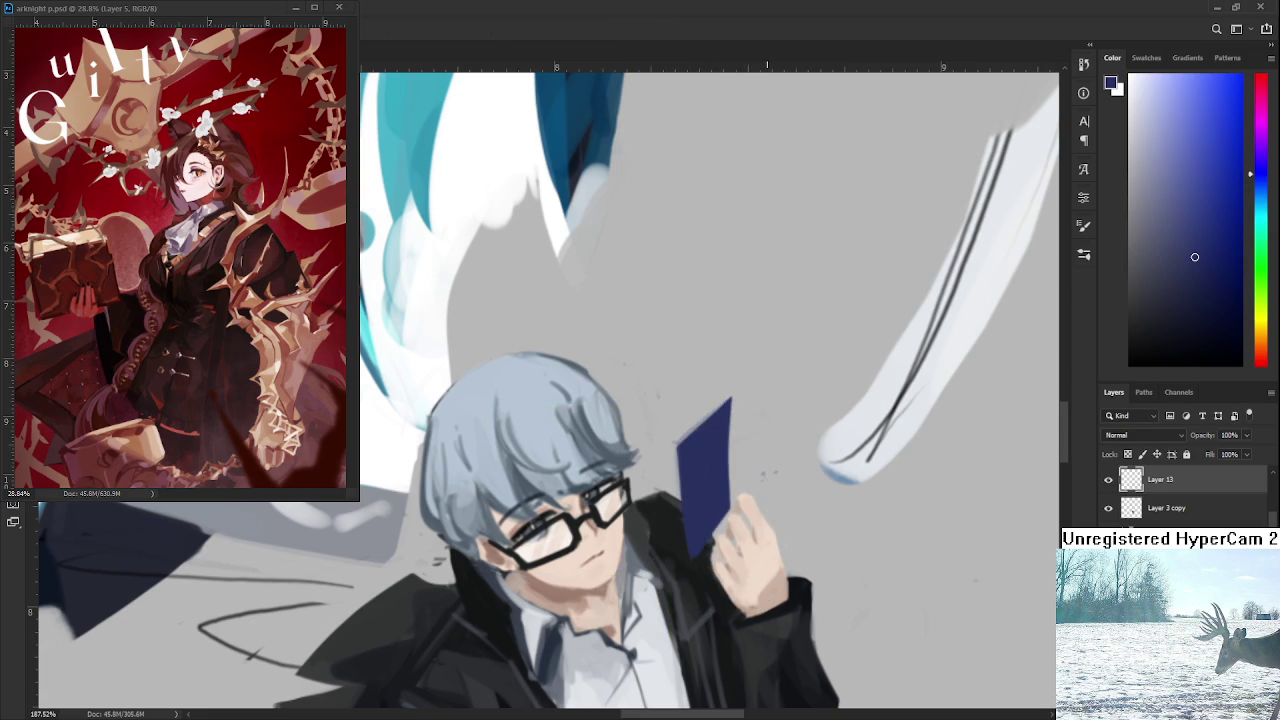
Loosely reselect the phone and hand, then leave the transform unchanged.
{"action": "scroll", "coordinate": [770, 433], "scroll_direction": "down", "scroll_amount": 3}
{"action": "scroll", "coordinate": [770, 433], "scroll_direction": "down", "scroll_amount": 2}
{"action": "scroll", "coordinate": [770, 433], "scroll_direction": "up", "scroll_amount": 2}
{"action": "scroll", "coordinate": [770, 433], "scroll_direction": "up", "scroll_amount": 2}
{"action": "key", "text": "e"}
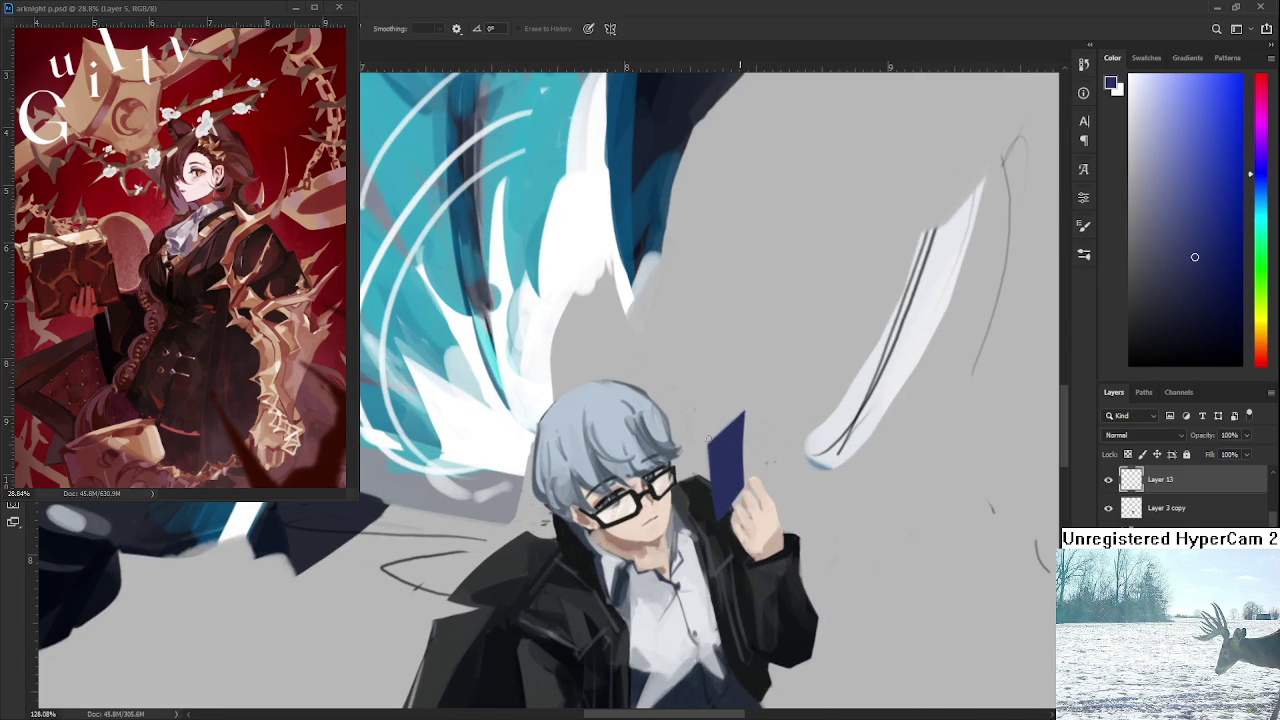
{"action": "key", "text": "l"}
{"action": "left_click_drag", "start_coordinate": [735, 373], "coordinate": [730, 378]}
{"action": "key", "text": "ctrl+t"}
{"action": "key", "text": "Return"}
{"action": "key", "text": "ctrl+d"}
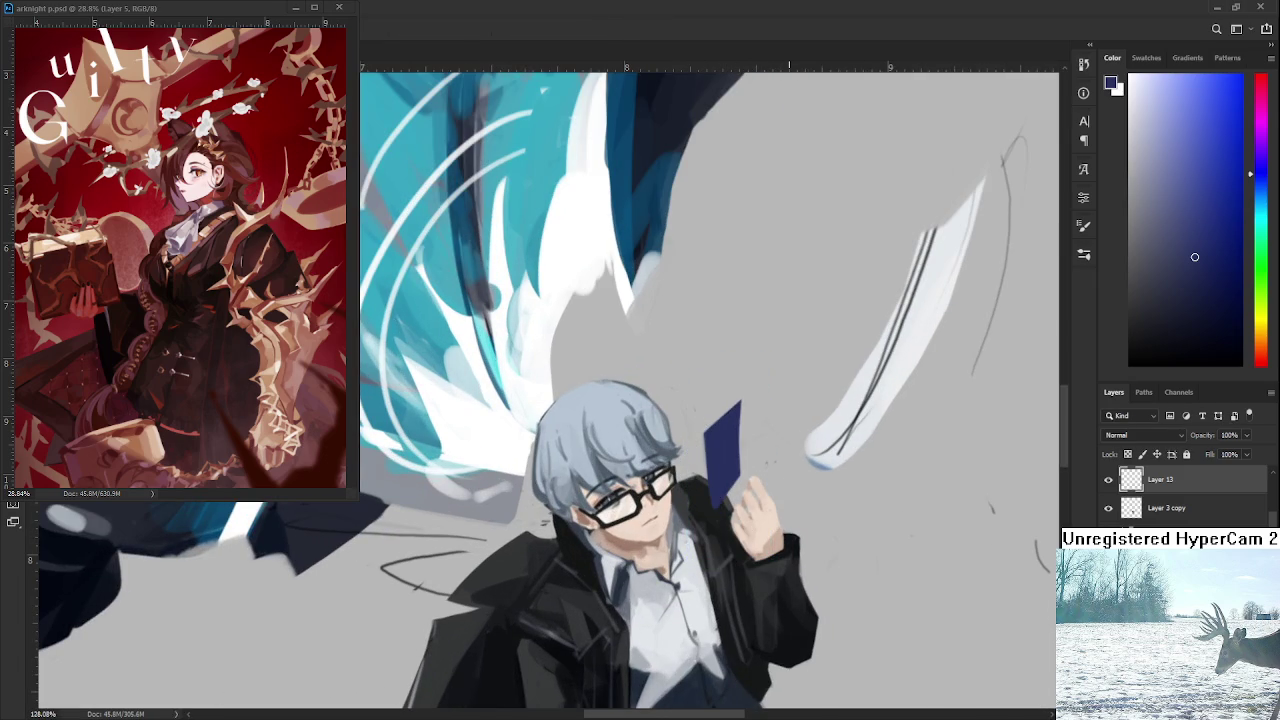
Lasso the phone again, then narrow, widen and skew it into a tilted angle.
{"action": "scroll", "coordinate": [708, 513], "scroll_direction": "up", "scroll_amount": 3}
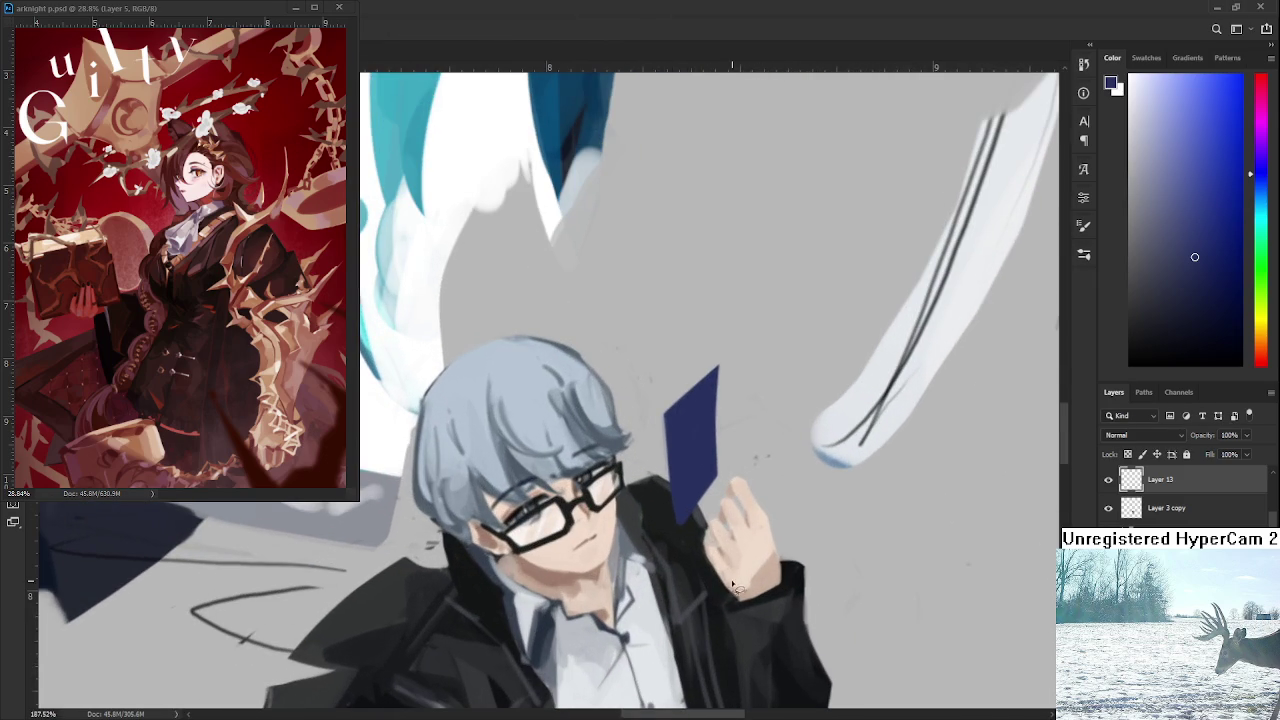
{"action": "left_click_drag", "start_coordinate": [679, 578], "coordinate": [790, 484]}
{"action": "key", "text": "ctrl+t"}
{"action": "mouse_move", "coordinate": [796, 586]}
{"action": "left_mouse_down"}
{"action": "mouse_move", "coordinate": [767, 575]}
{"action": "mouse_move", "coordinate": [778, 567]}
{"action": "left_mouse_up"}
{"action": "mouse_move", "coordinate": [771, 447]}
{"action": "left_mouse_down"}
{"action": "mouse_move", "coordinate": [784, 444]}
{"action": "mouse_move", "coordinate": [614, 562]}
{"action": "left_mouse_up"}
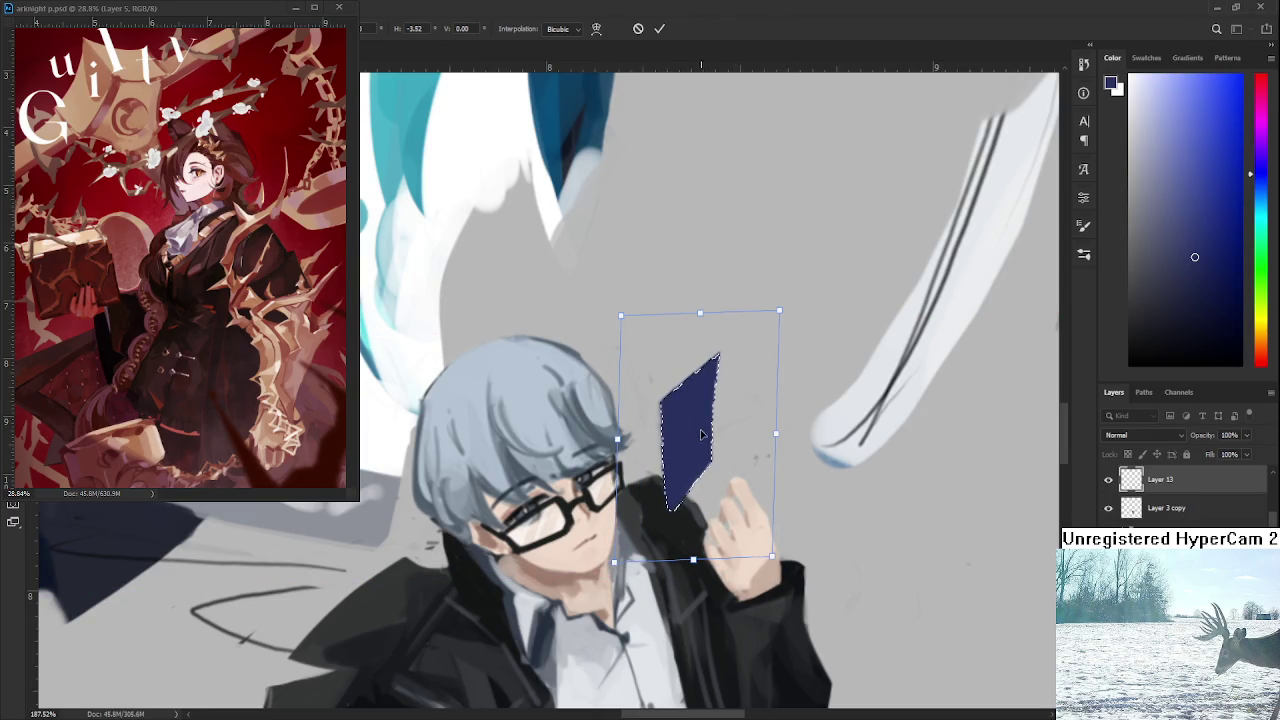
{"action": "key", "text": "Return"}
{"action": "key", "text": "b"}
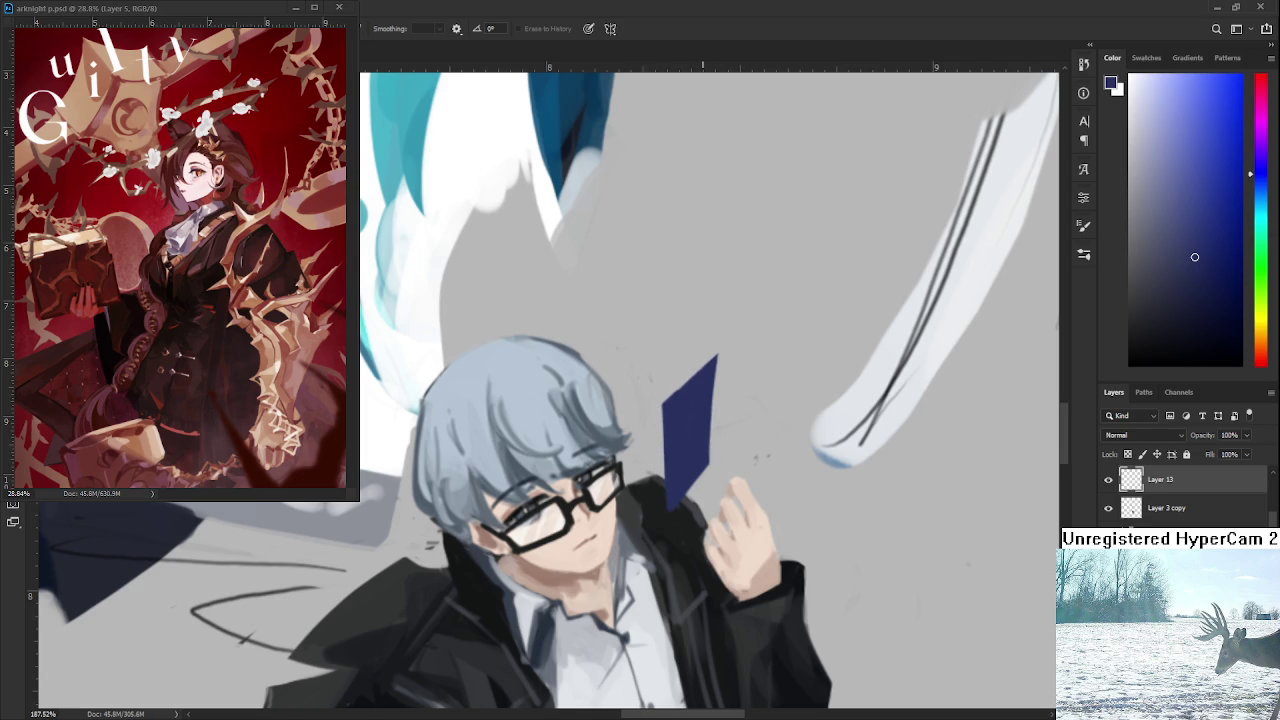
{"action": "scroll", "coordinate": [703, 458], "scroll_direction": "down", "scroll_amount": 3}
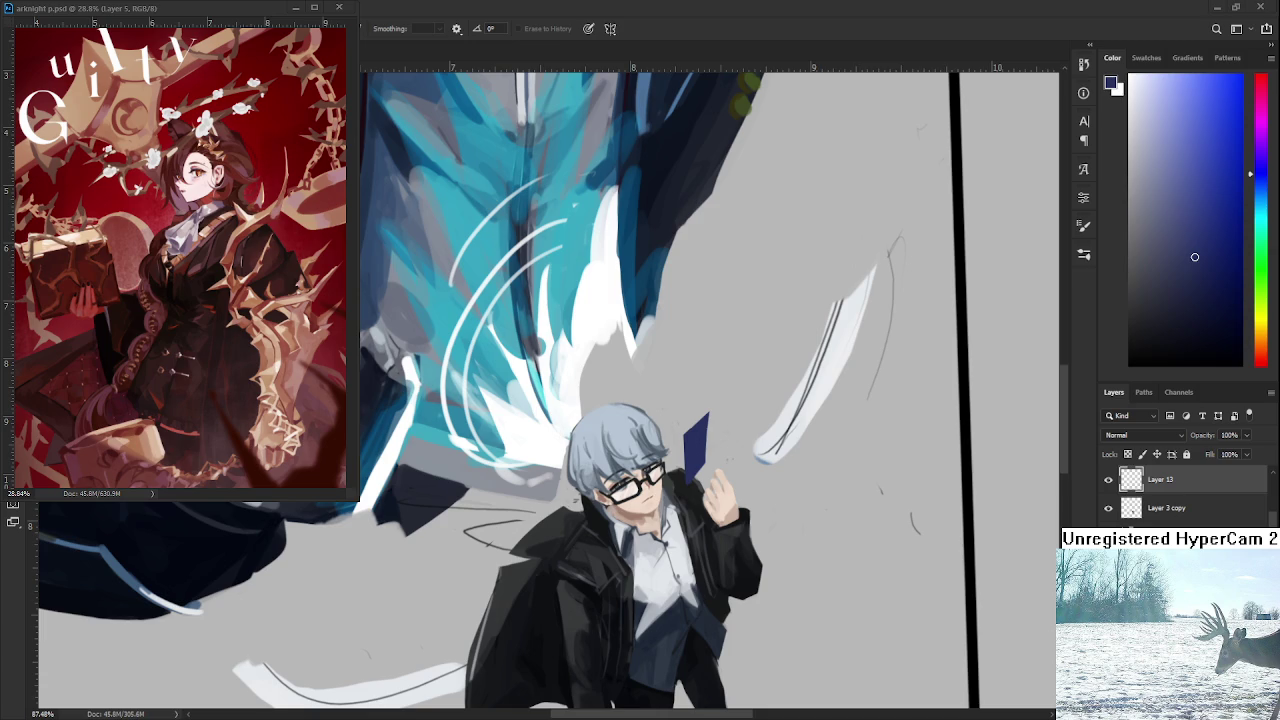
{"action": "key", "text": "ctrl+Tab"}
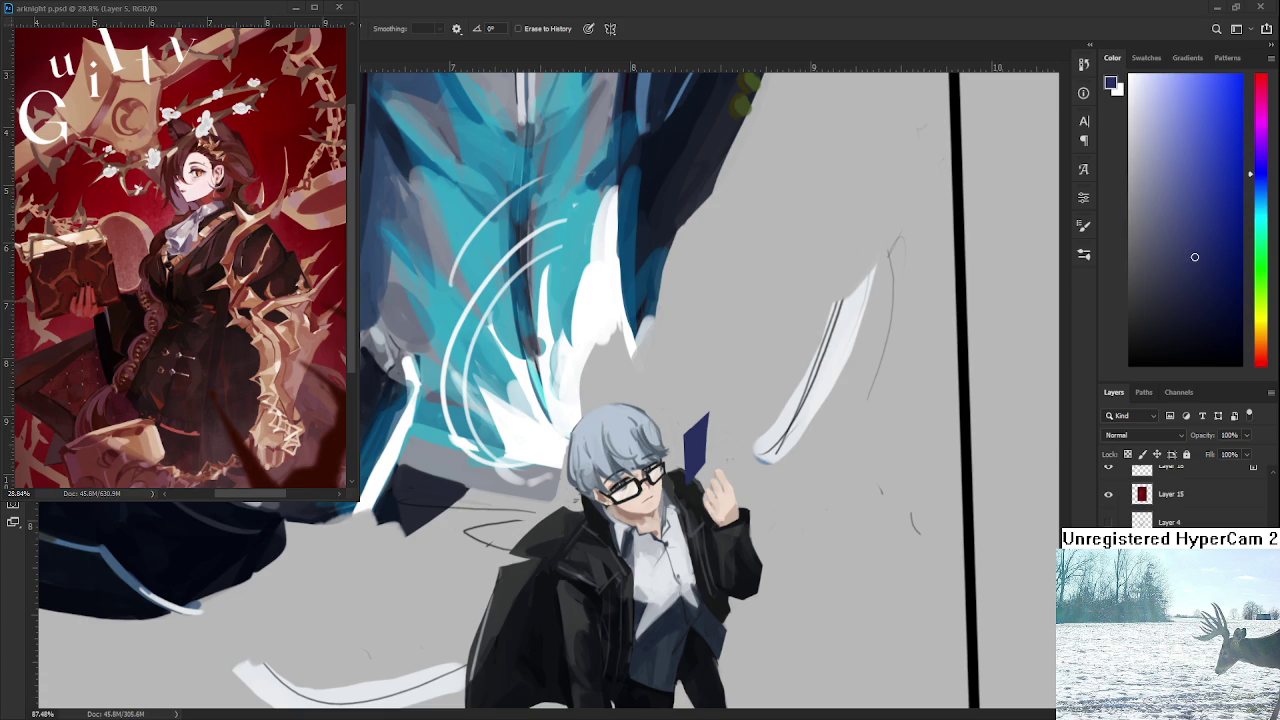
{"action": "key", "text": "ctrl+Tab"}
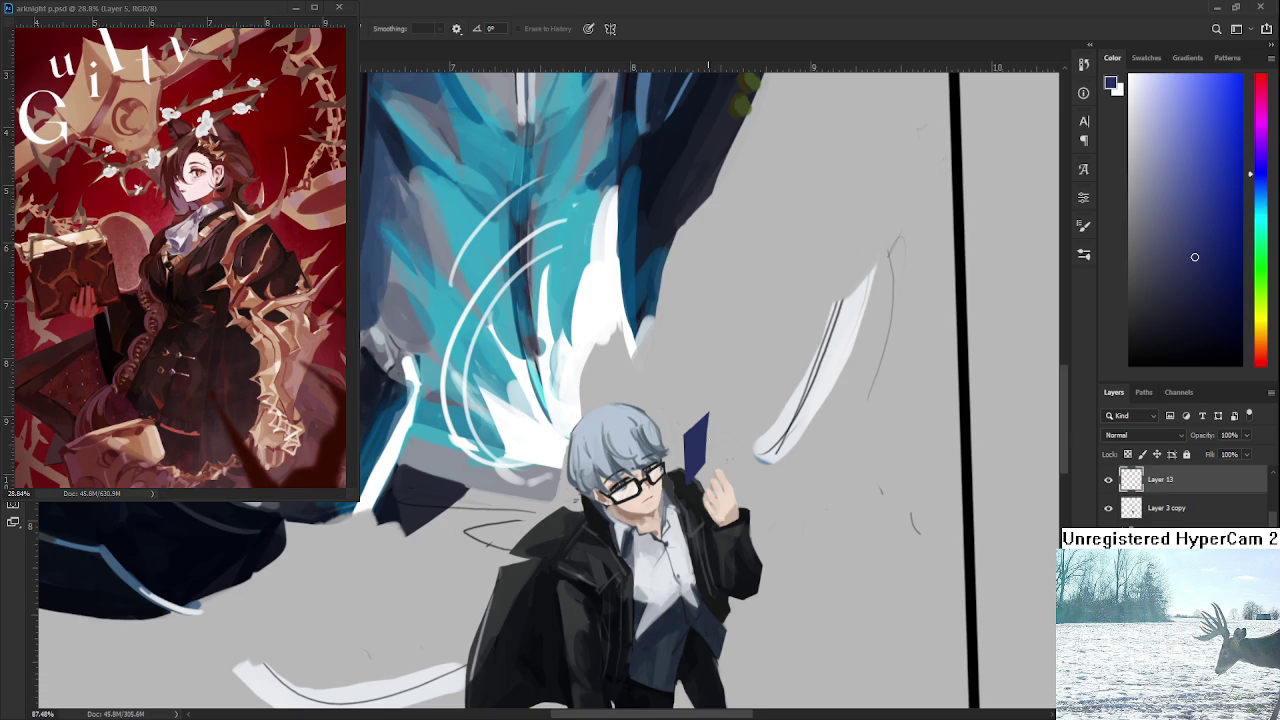
{"action": "key", "text": "b"}
{"action": "key", "text": "e"}
{"action": "scroll", "coordinate": [760, 345], "scroll_direction": "down", "scroll_amount": 3}
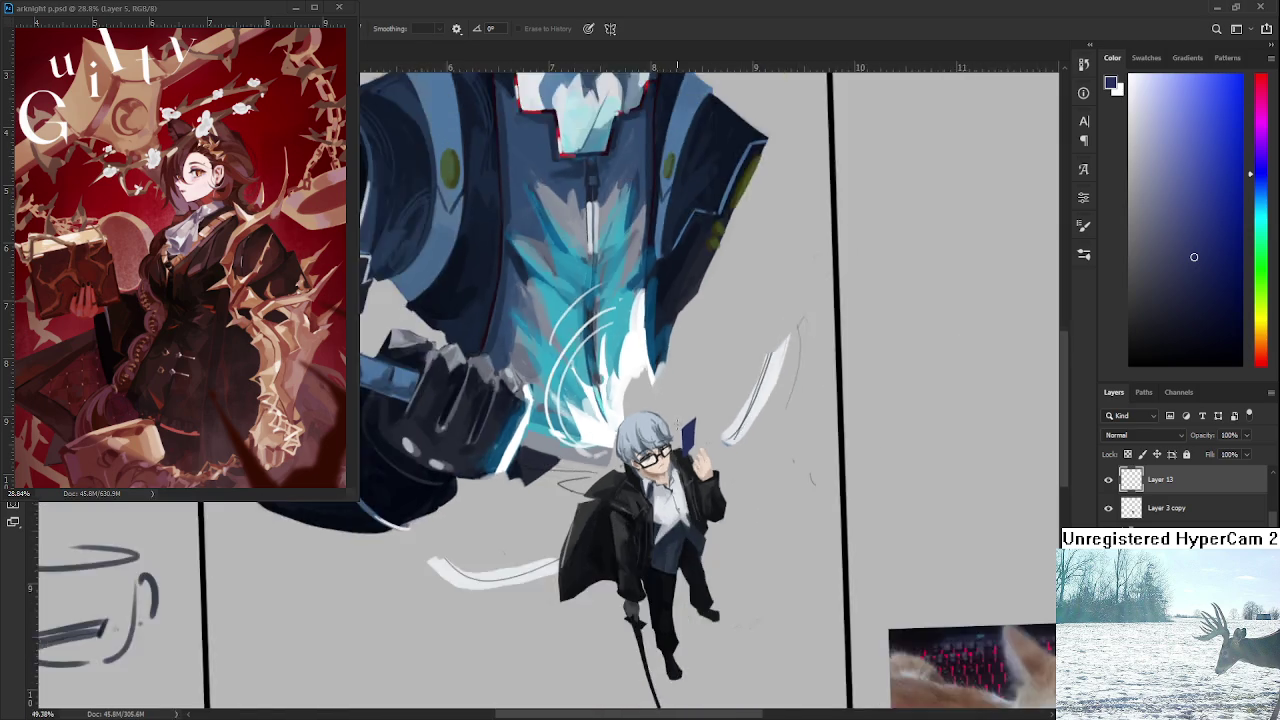
{"action": "scroll", "coordinate": [760, 345], "scroll_direction": "down", "scroll_amount": 2}
{"action": "left_click_drag", "start_coordinate": [710, 573], "coordinate": [709, 576]}
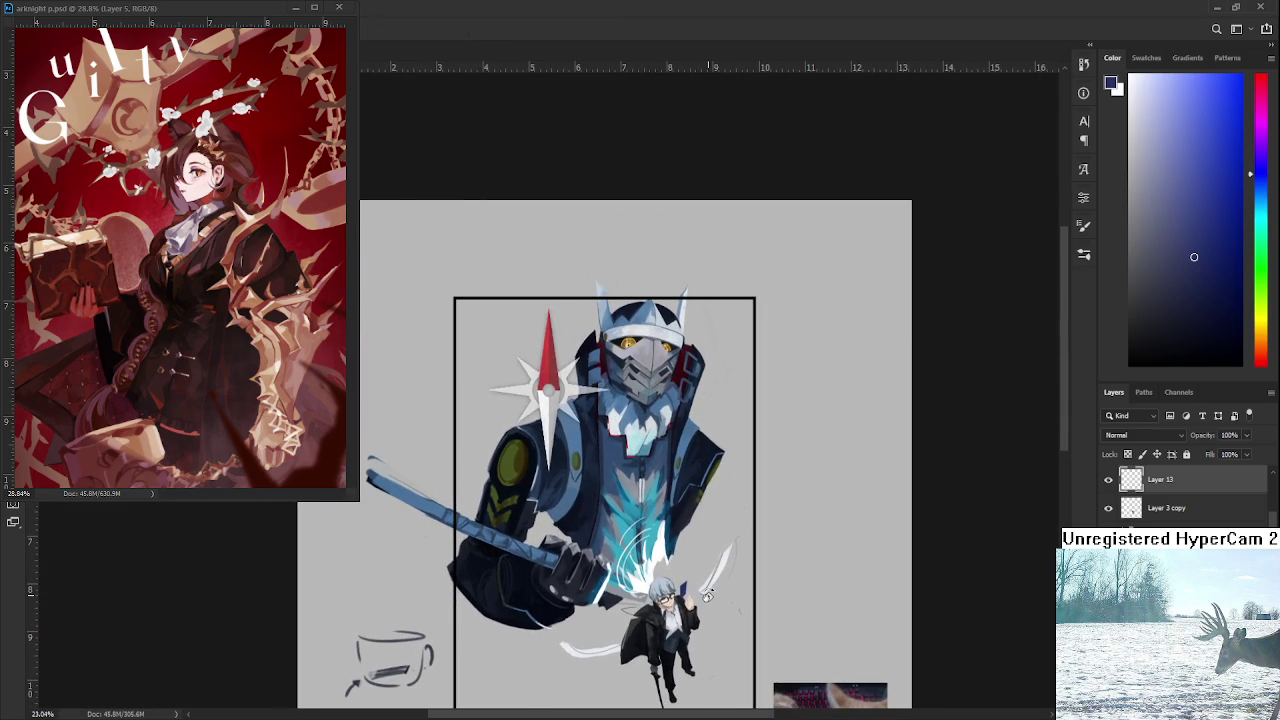
{"action": "scroll", "coordinate": [708, 578], "scroll_direction": "up", "scroll_amount": 2}
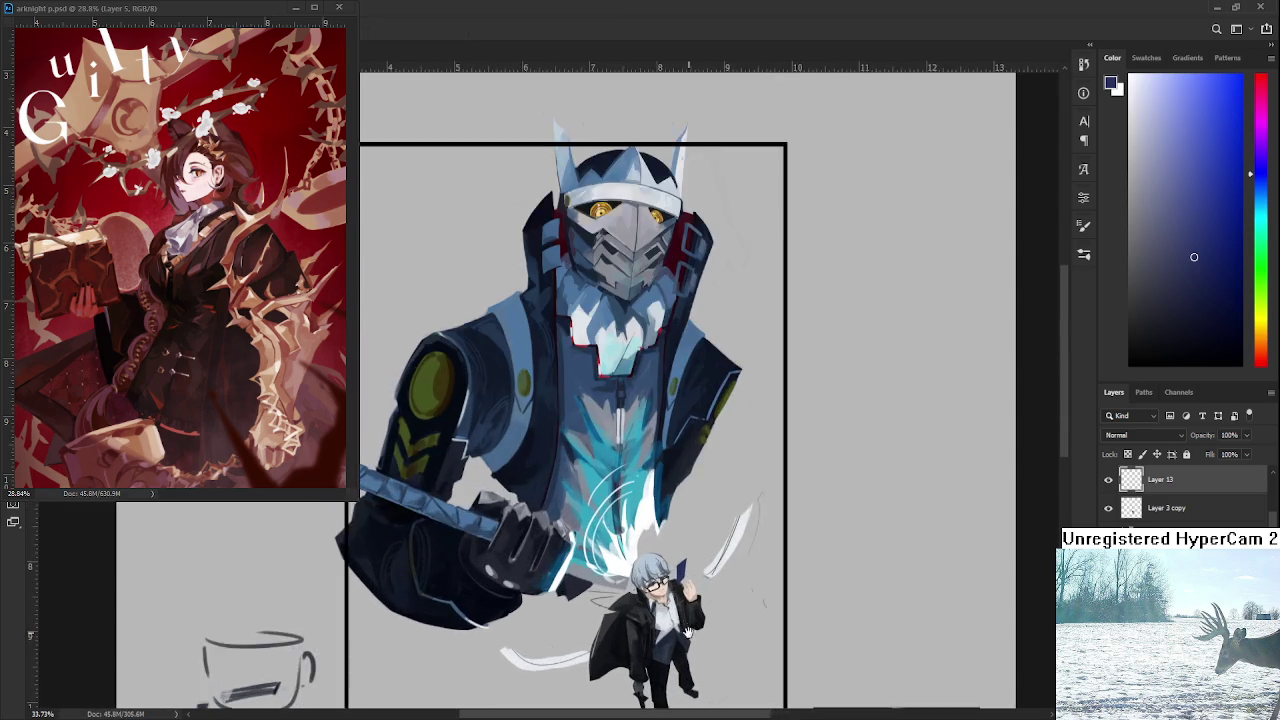
{"action": "scroll", "coordinate": [657, 594], "scroll_direction": "up", "scroll_amount": 2}
{"action": "scroll", "coordinate": [658, 585], "scroll_direction": "up", "scroll_amount": 1}
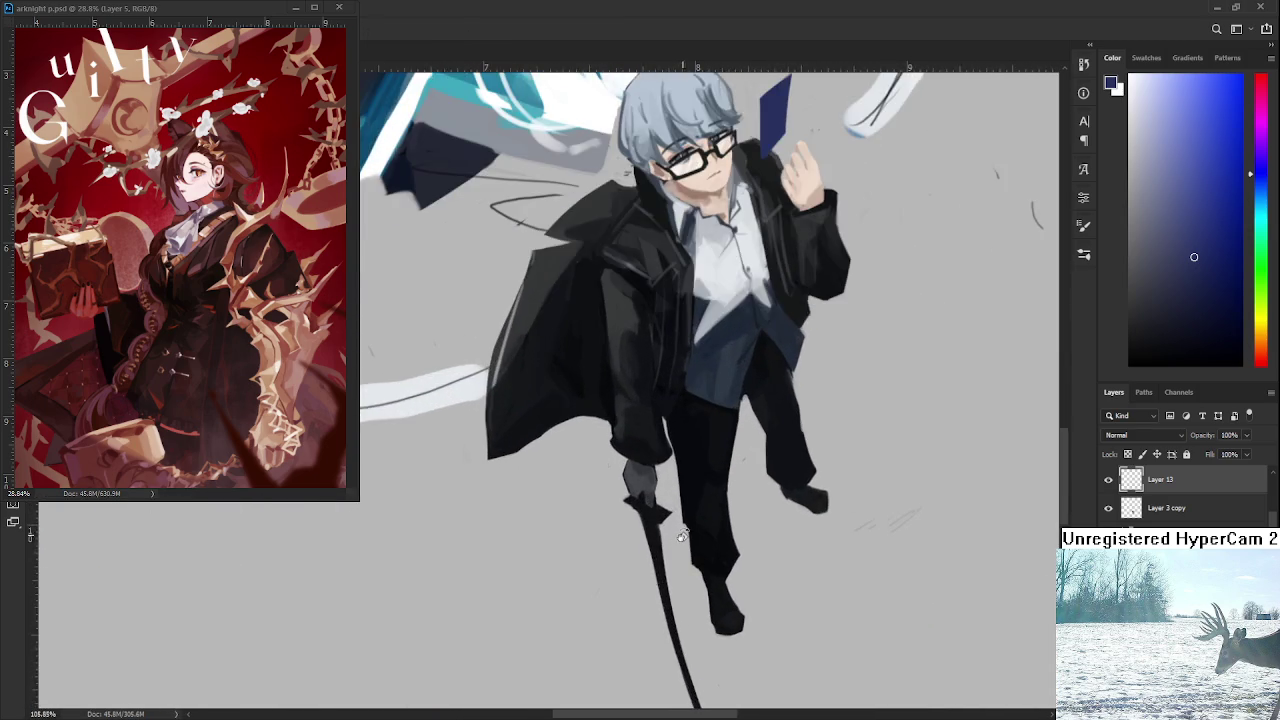
{"action": "scroll", "coordinate": [680, 560], "scroll_direction": "down", "scroll_amount": 3}
{"action": "scroll", "coordinate": [700, 530], "scroll_direction": "up", "scroll_amount": 1}
{"action": "scroll", "coordinate": [707, 549], "scroll_direction": "up", "scroll_amount": 1}
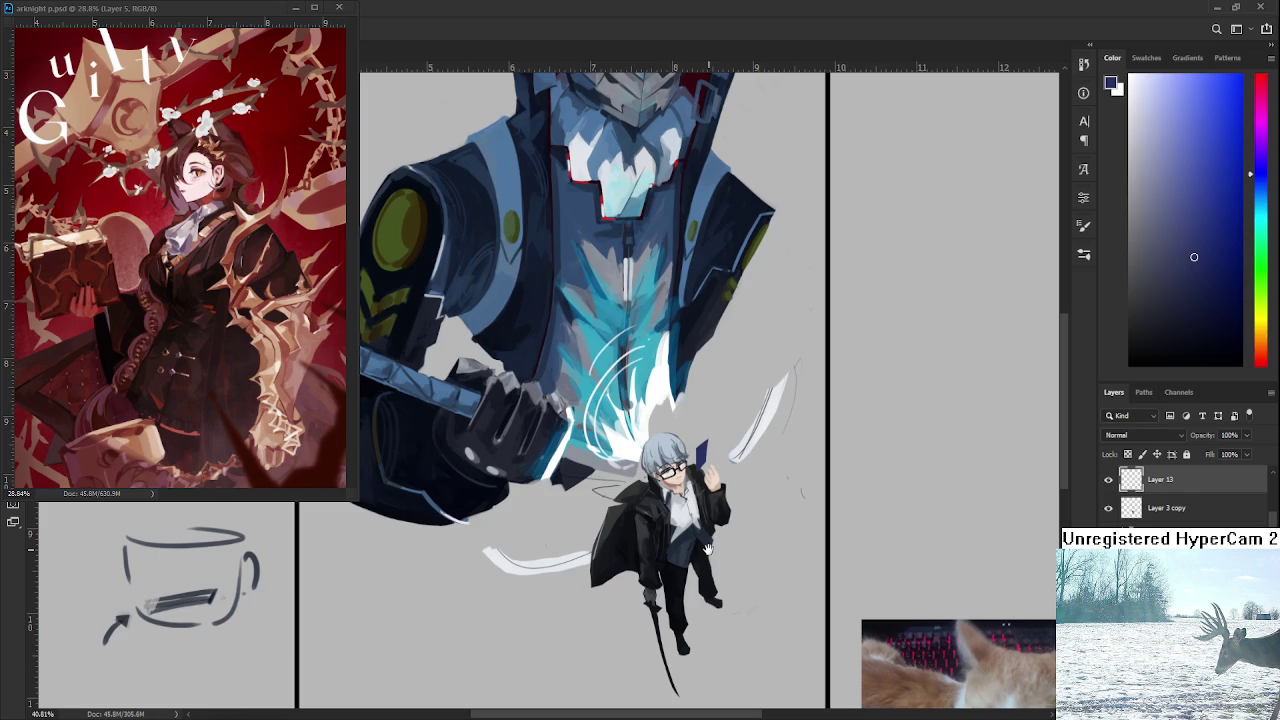
{"action": "left_click_drag", "start_coordinate": [707, 549], "coordinate": [699, 605]}
{"action": "scroll", "coordinate": [727, 530], "scroll_direction": "down", "scroll_amount": 3}
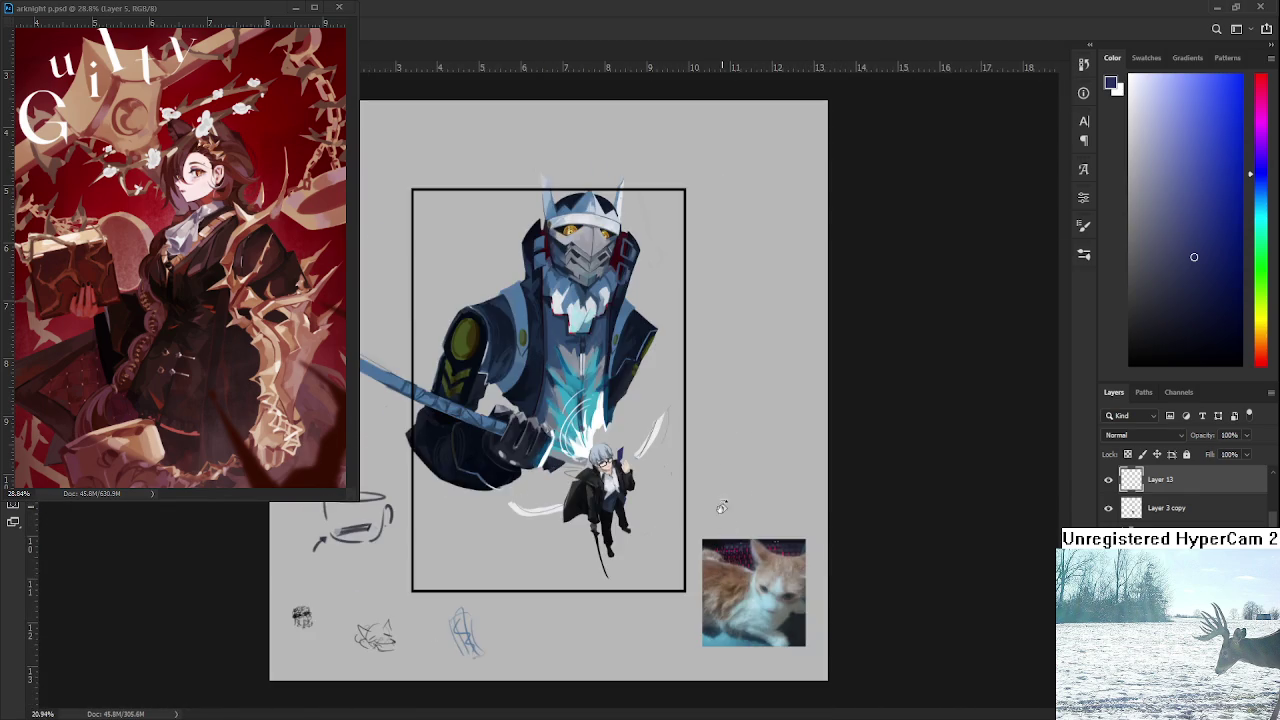
{"action": "scroll", "coordinate": [727, 530], "scroll_direction": "up", "scroll_amount": 1}
{"action": "scroll", "coordinate": [730, 540], "scroll_direction": "up", "scroll_amount": 2}
{"action": "scroll", "coordinate": [733, 550], "scroll_direction": "up", "scroll_amount": 1}
{"action": "scroll", "coordinate": [737, 557], "scroll_direction": "up", "scroll_amount": 1}
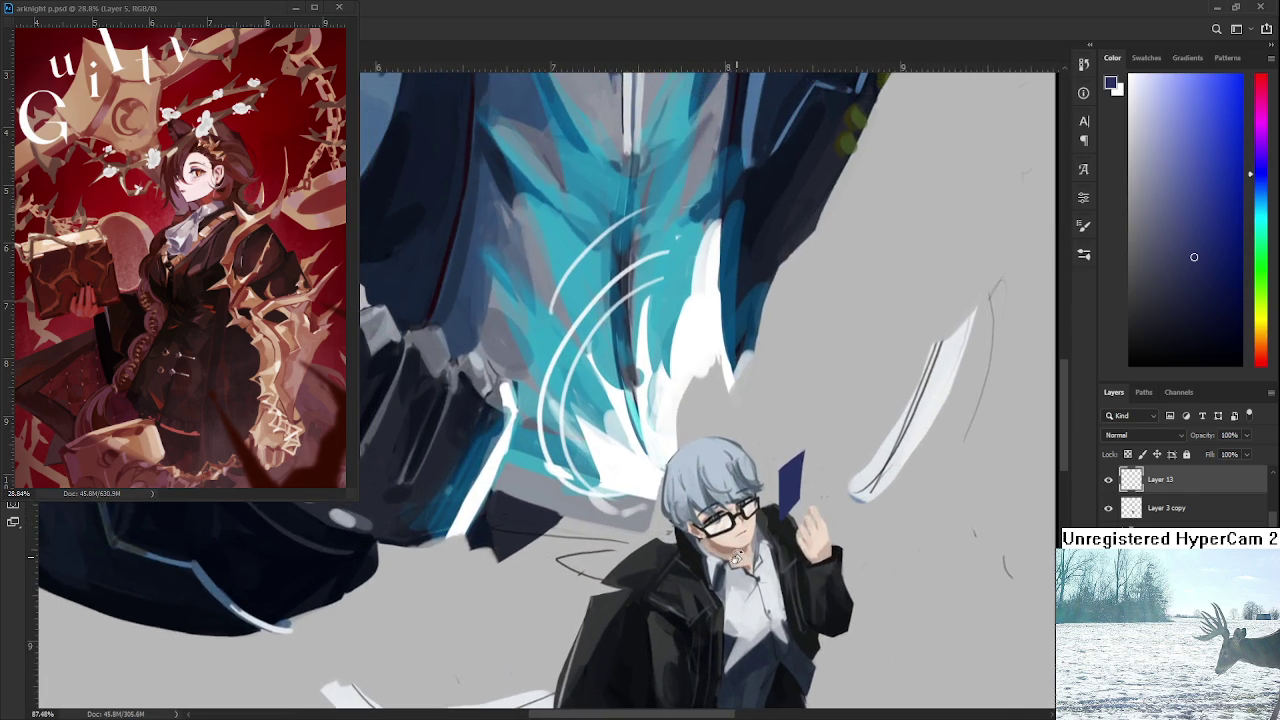
{"action": "scroll", "coordinate": [737, 557], "scroll_direction": "down", "scroll_amount": 2}
{"action": "scroll", "coordinate": [700, 550], "scroll_direction": "down", "scroll_amount": 1}
{"action": "scroll", "coordinate": [690, 555], "scroll_direction": "up", "scroll_amount": 1}
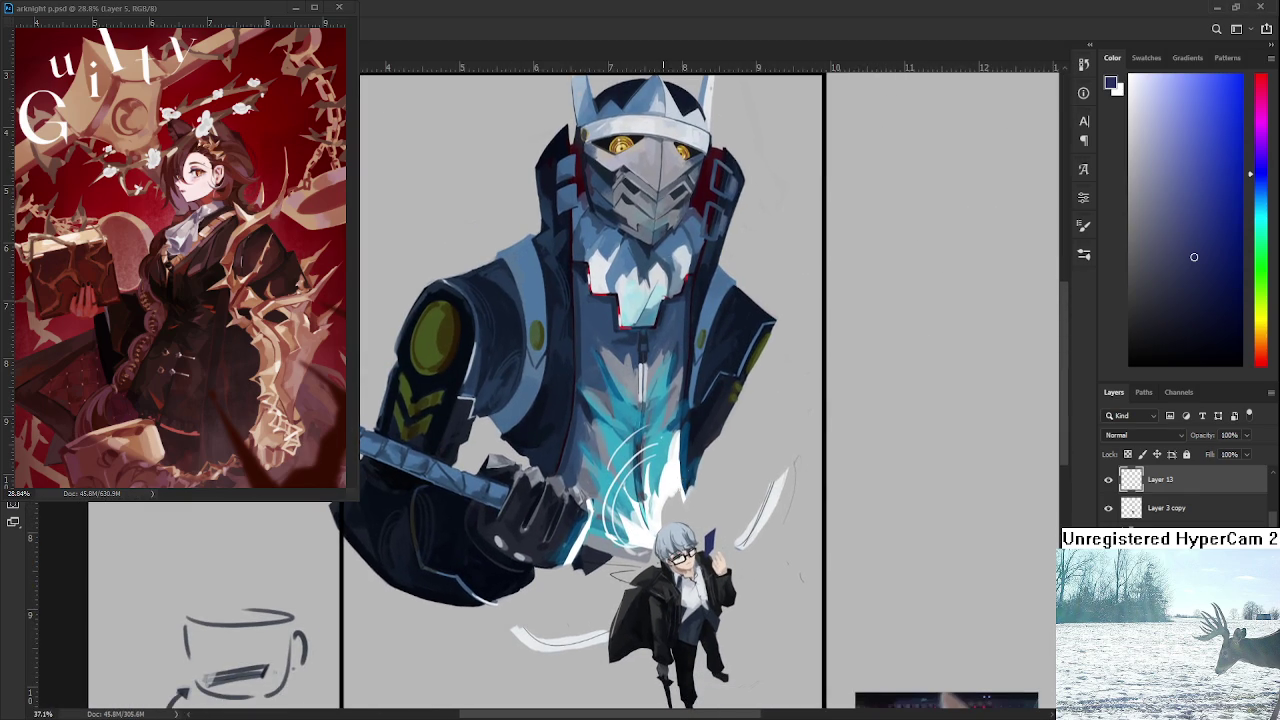
{"action": "scroll", "coordinate": [690, 555], "scroll_direction": "down", "scroll_amount": 2}
{"action": "scroll", "coordinate": [663, 480], "scroll_direction": "up", "scroll_amount": 1}
{"action": "scroll", "coordinate": [689, 596], "scroll_direction": "up", "scroll_amount": 2}
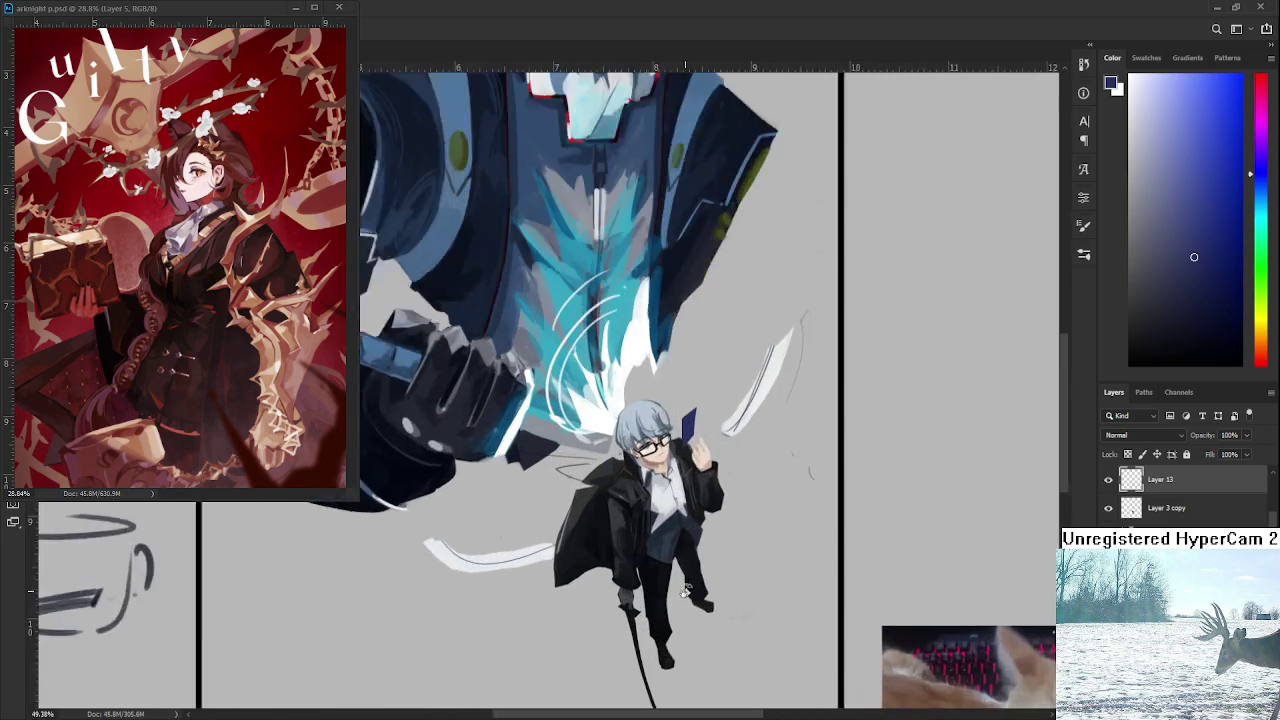
{"action": "scroll", "coordinate": [689, 596], "scroll_direction": "up", "scroll_amount": 1}
{"action": "left_click", "coordinate": [1108, 479]}
{"action": "left_click", "coordinate": [1108, 479]}
{"action": "left_click", "coordinate": [1108, 479]}
{"action": "left_click", "coordinate": [1108, 479]}
{"action": "left_click", "coordinate": [1108, 508]}
{"action": "left_click", "coordinate": [1108, 508]}
{"action": "left_click", "coordinate": [1108, 508]}
{"action": "left_click", "coordinate": [1108, 508]}
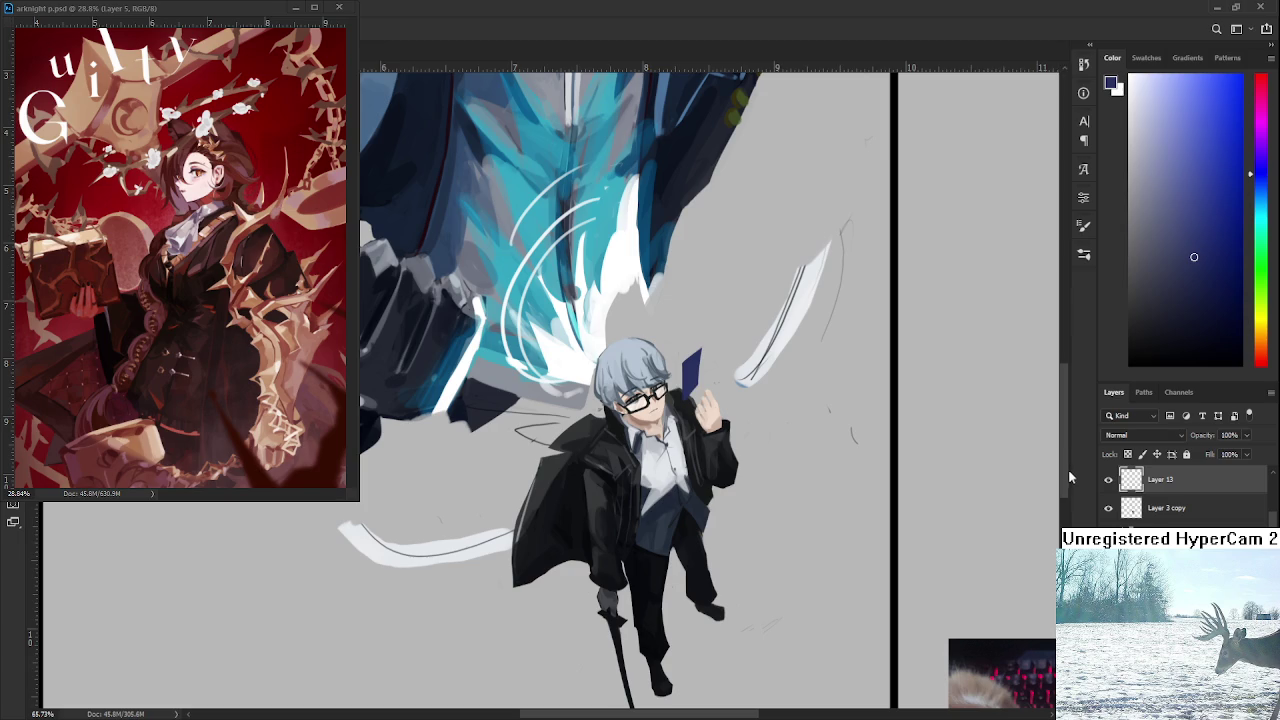
{"action": "left_click", "coordinate": [1108, 479]}
{"action": "left_click", "coordinate": [1108, 479]}
{"action": "left_click", "coordinate": [1108, 508]}
{"action": "left_click", "coordinate": [1108, 508]}
{"action": "left_click", "coordinate": [1154, 510]}
{"action": "left_click", "coordinate": [1108, 508]}
{"action": "left_click", "coordinate": [1108, 508]}
{"action": "left_click_drag", "start_coordinate": [722, 392], "coordinate": [722, 366]}
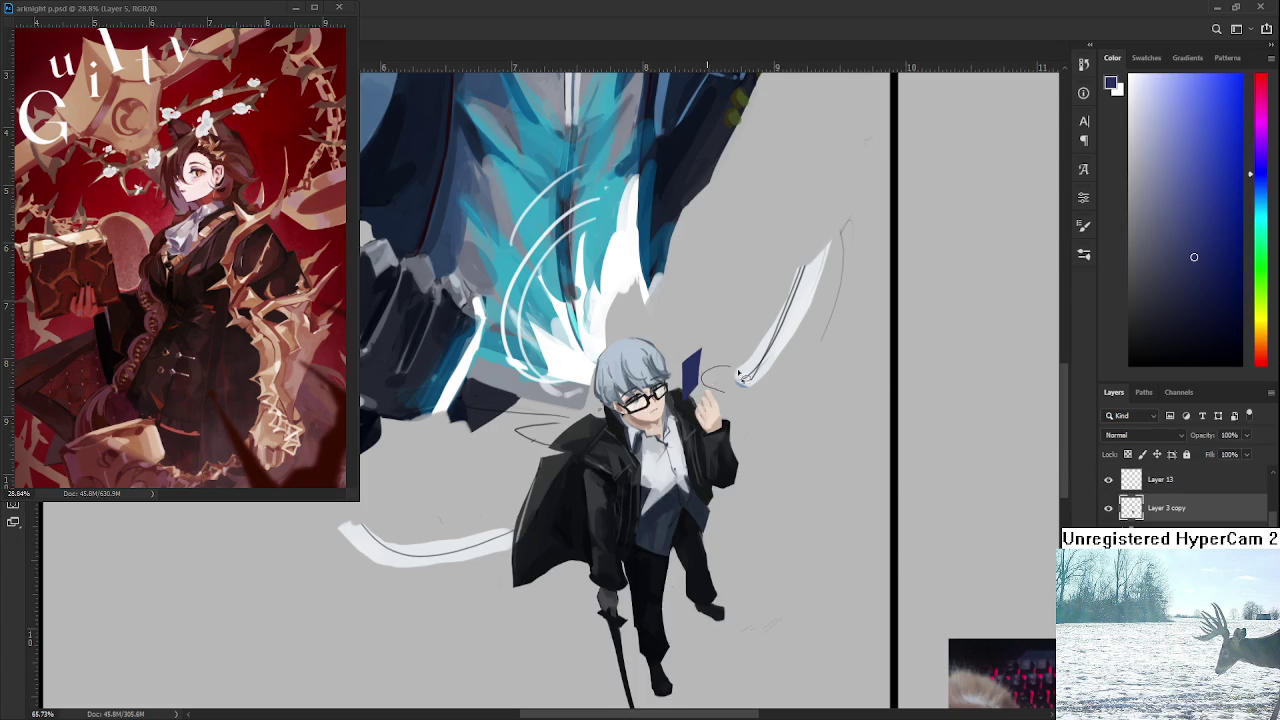
{"action": "scroll", "coordinate": [745, 460], "scroll_direction": "down", "scroll_amount": 2}
{"action": "scroll", "coordinate": [745, 460], "scroll_direction": "down", "scroll_amount": 2}
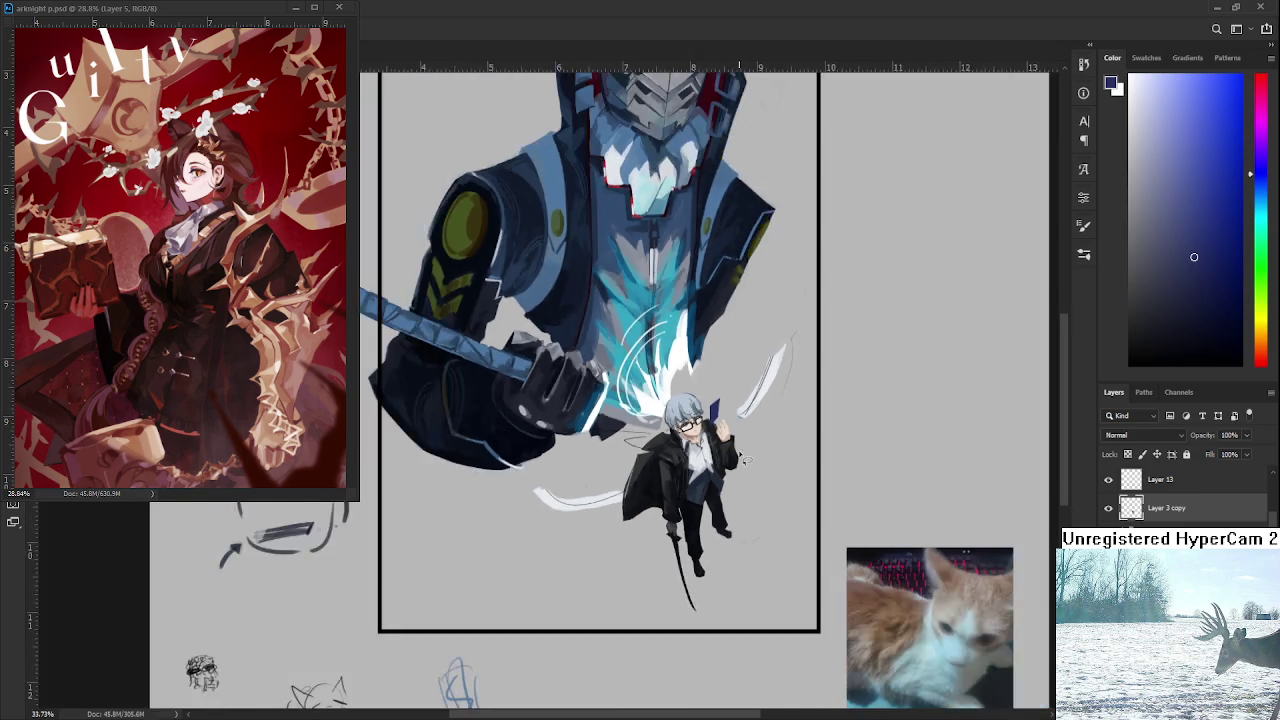
{"action": "scroll", "coordinate": [745, 460], "scroll_direction": "down", "scroll_amount": 1}
{"action": "scroll", "coordinate": [720, 545], "scroll_direction": "up", "scroll_amount": 1}
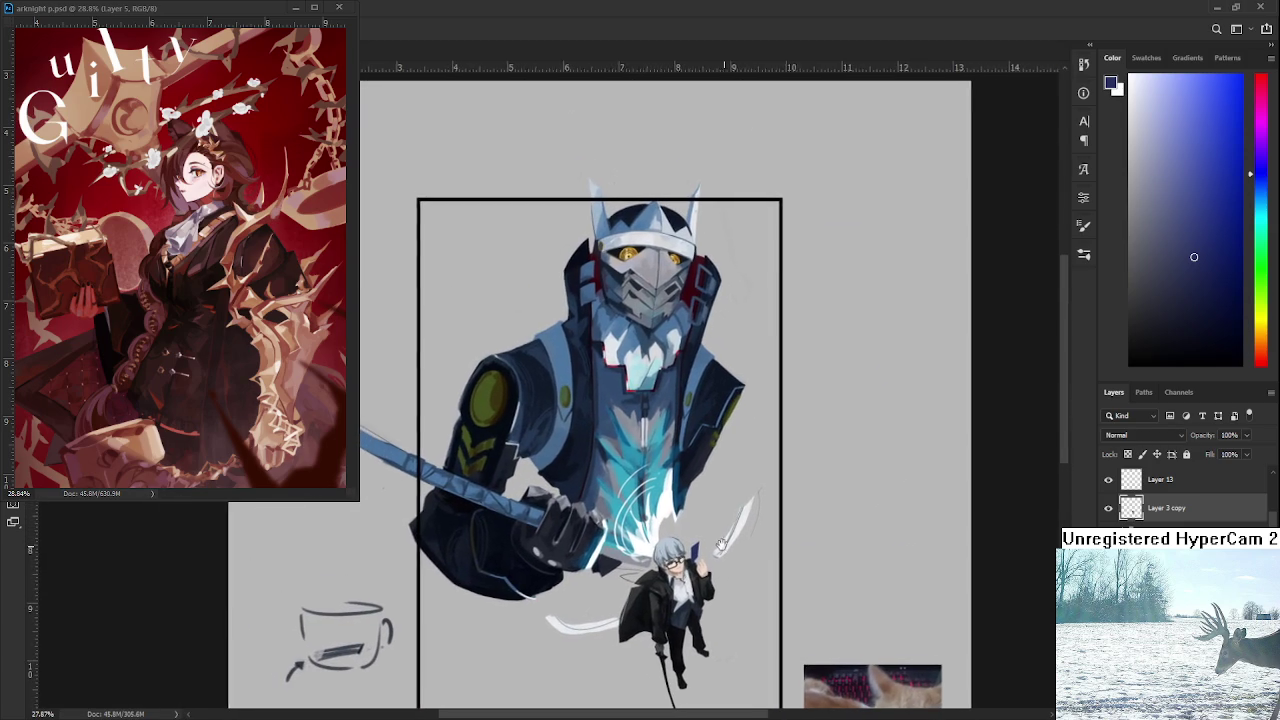
On Layer 13, shift the boy figure left and down, then nudge and tilt it slightly.
{"action": "left_click", "coordinate": [1156, 482]}
{"action": "key", "text": "ctrl+t"}
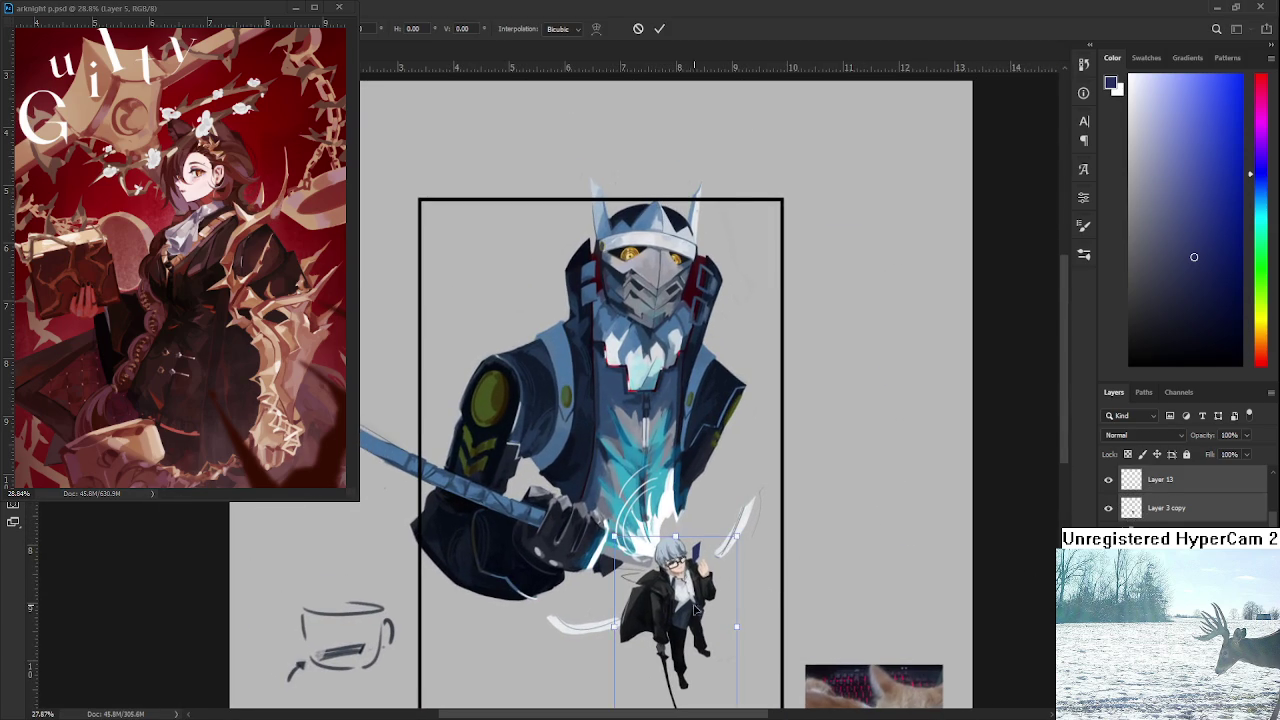
{"action": "left_click_drag", "start_coordinate": [698, 607], "coordinate": [686, 632]}
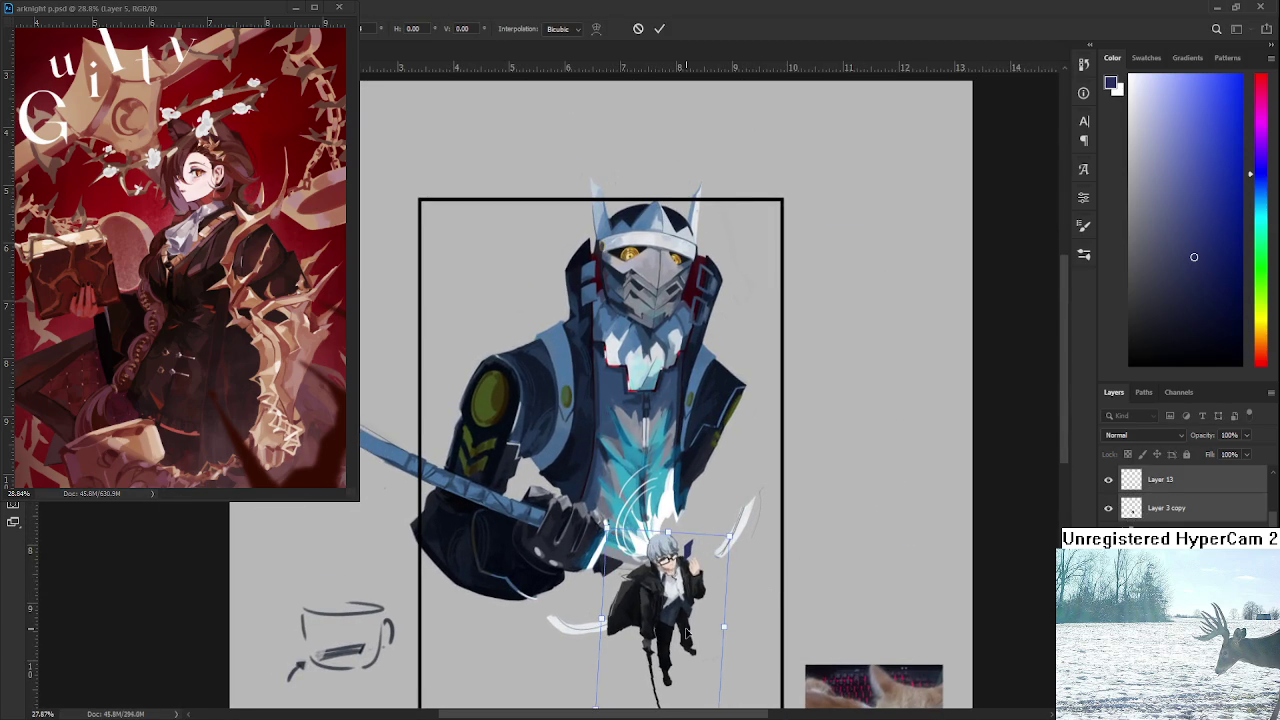
{"action": "scroll", "coordinate": [687, 633], "scroll_direction": "down", "scroll_amount": 3}
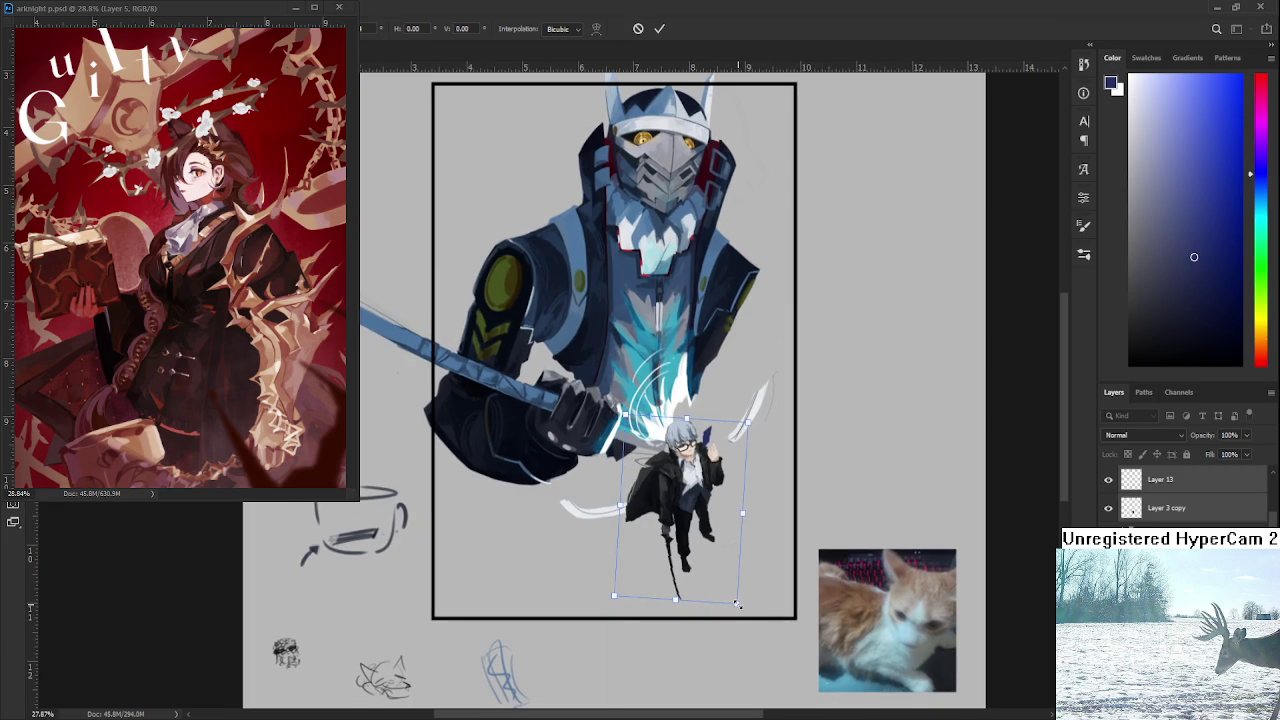
{"action": "left_click_drag", "start_coordinate": [725, 559], "coordinate": [718, 558]}
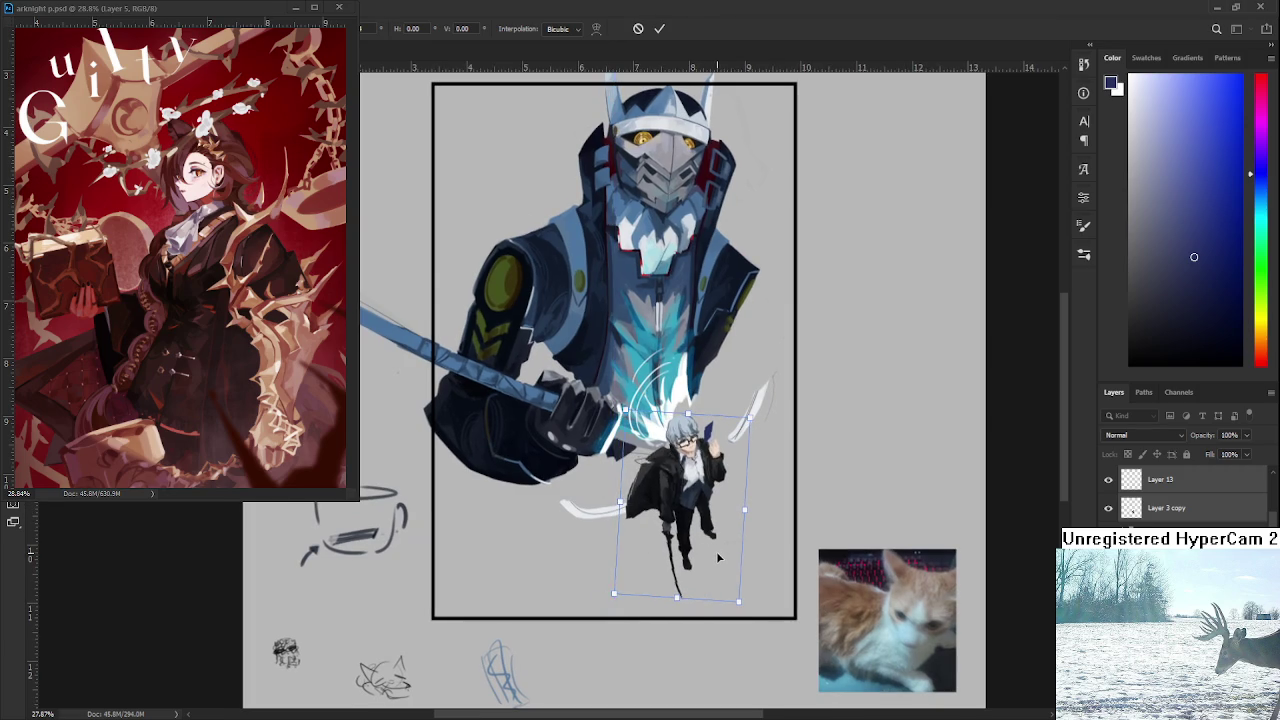
{"action": "key", "text": "Return"}
Lasso the blue card and move it into place in the boy's hand.
{"action": "scroll", "coordinate": [712, 402], "scroll_direction": "up", "scroll_amount": 5}
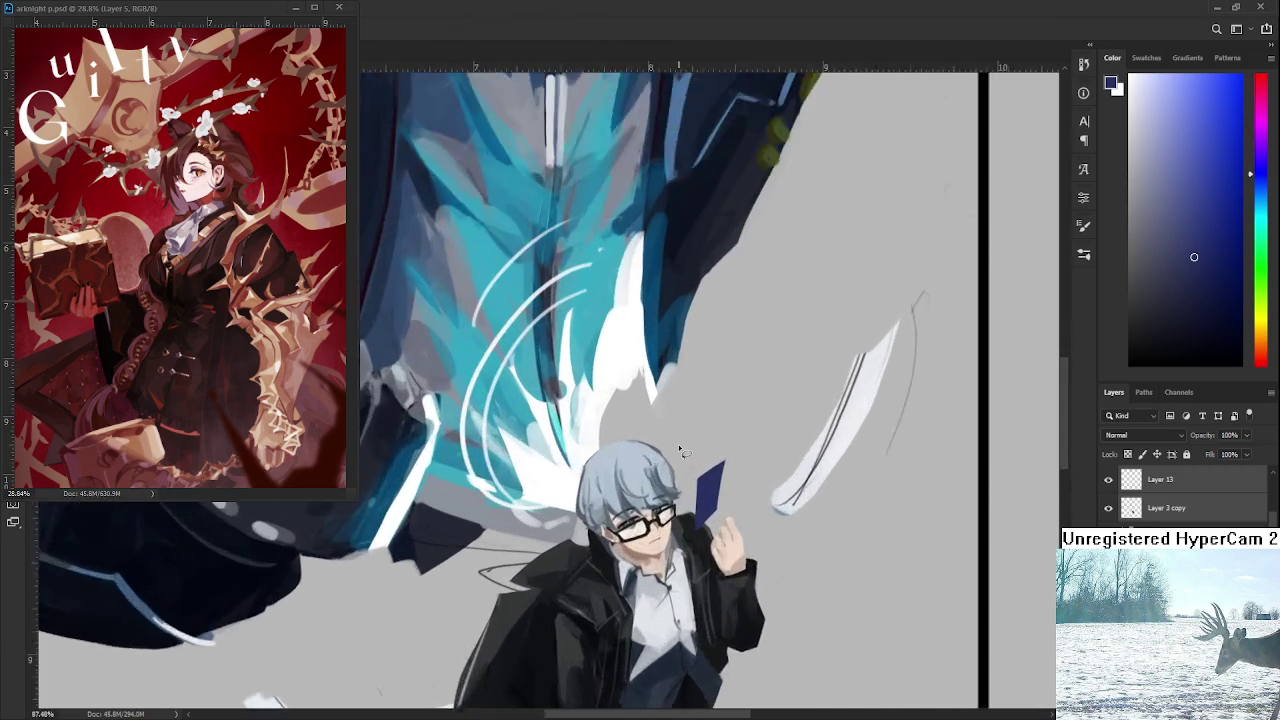
{"action": "scroll", "coordinate": [680, 450], "scroll_direction": "up", "scroll_amount": 2}
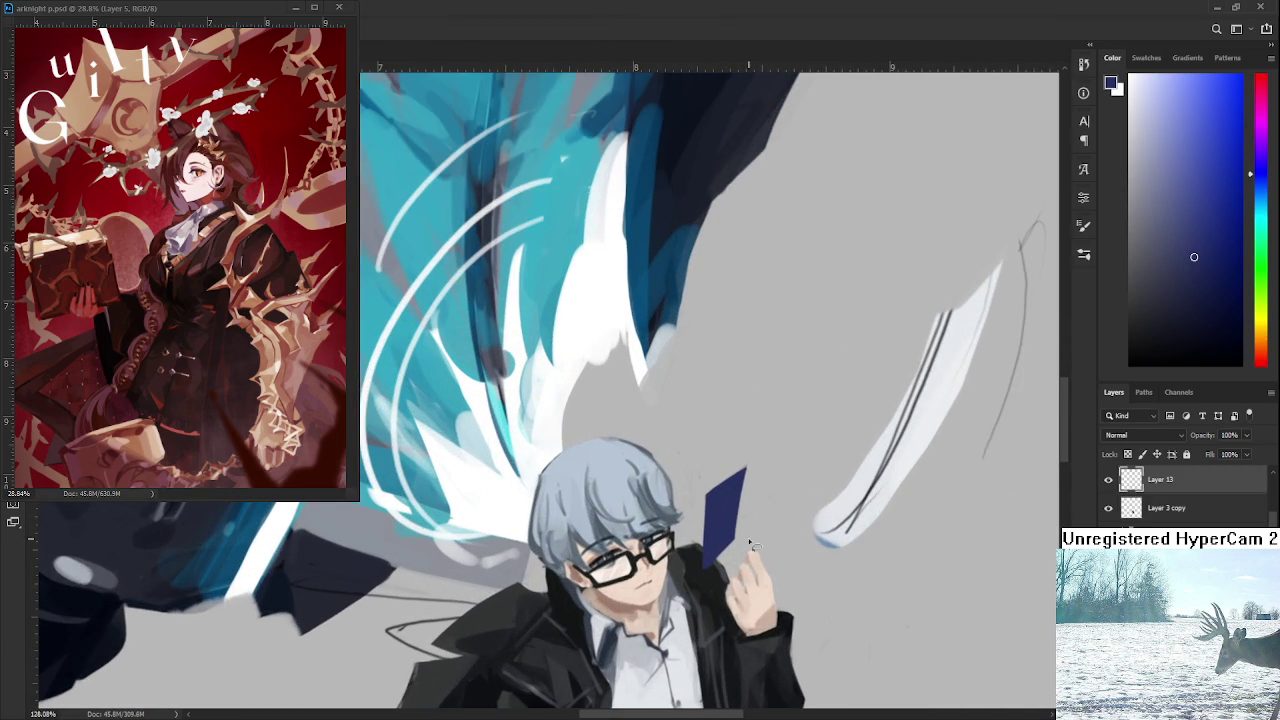
{"action": "left_click_drag", "start_coordinate": [702, 572], "coordinate": [716, 584]}
{"action": "key", "text": "ctrl+t"}
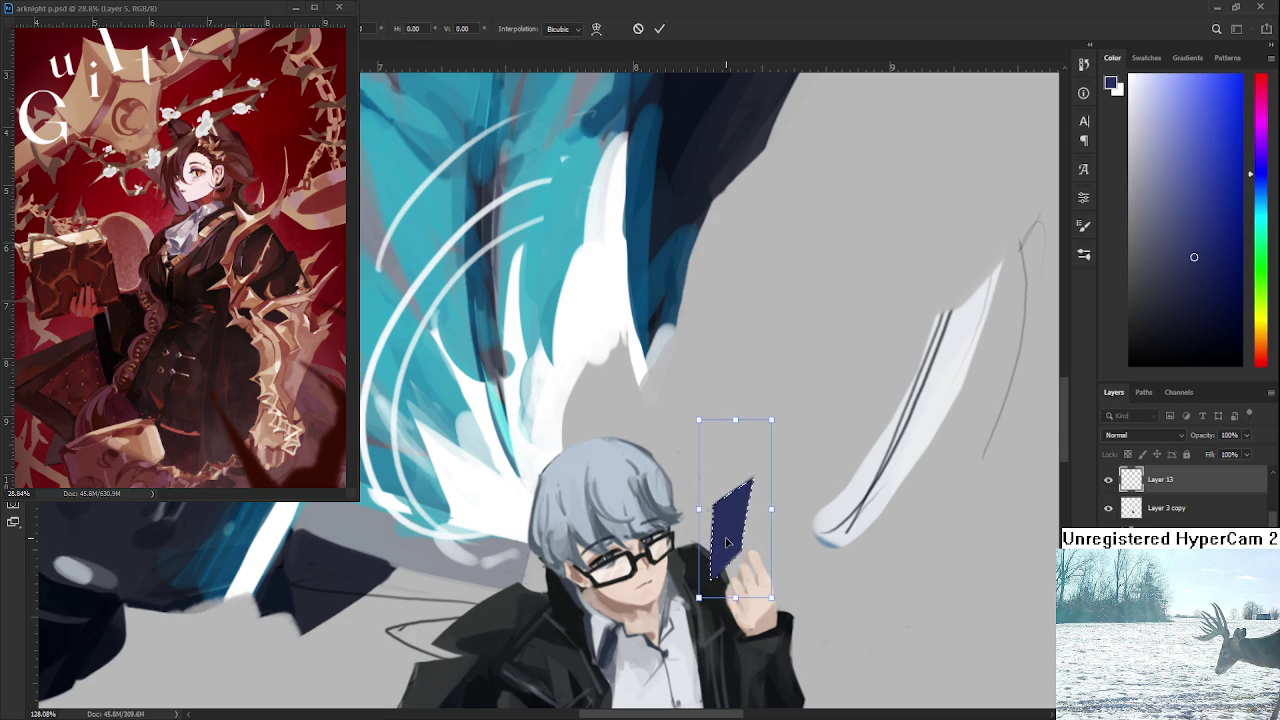
{"action": "left_click_drag", "start_coordinate": [722, 537], "coordinate": [728, 550]}
{"action": "key", "text": "Return"}
Select the card and hand together and commit the transform without changes.
{"action": "scroll", "coordinate": [780, 565], "scroll_direction": "down", "scroll_amount": 1}
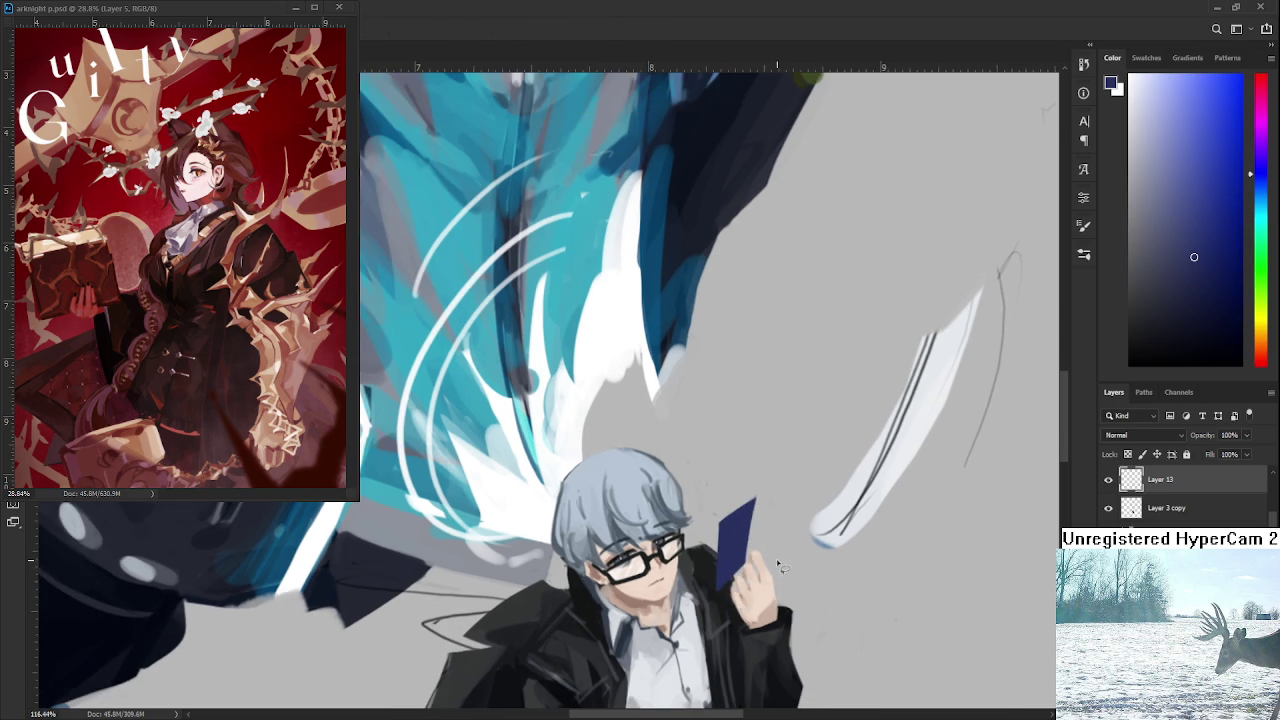
{"action": "left_click_drag", "start_coordinate": [712, 605], "coordinate": [795, 638]}
{"action": "key", "text": "ctrl+t"}
{"action": "key", "text": "Return"}
{"action": "scroll", "coordinate": [785, 630], "scroll_direction": "down", "scroll_amount": 2}
{"action": "scroll", "coordinate": [785, 630], "scroll_direction": "down", "scroll_amount": 1}
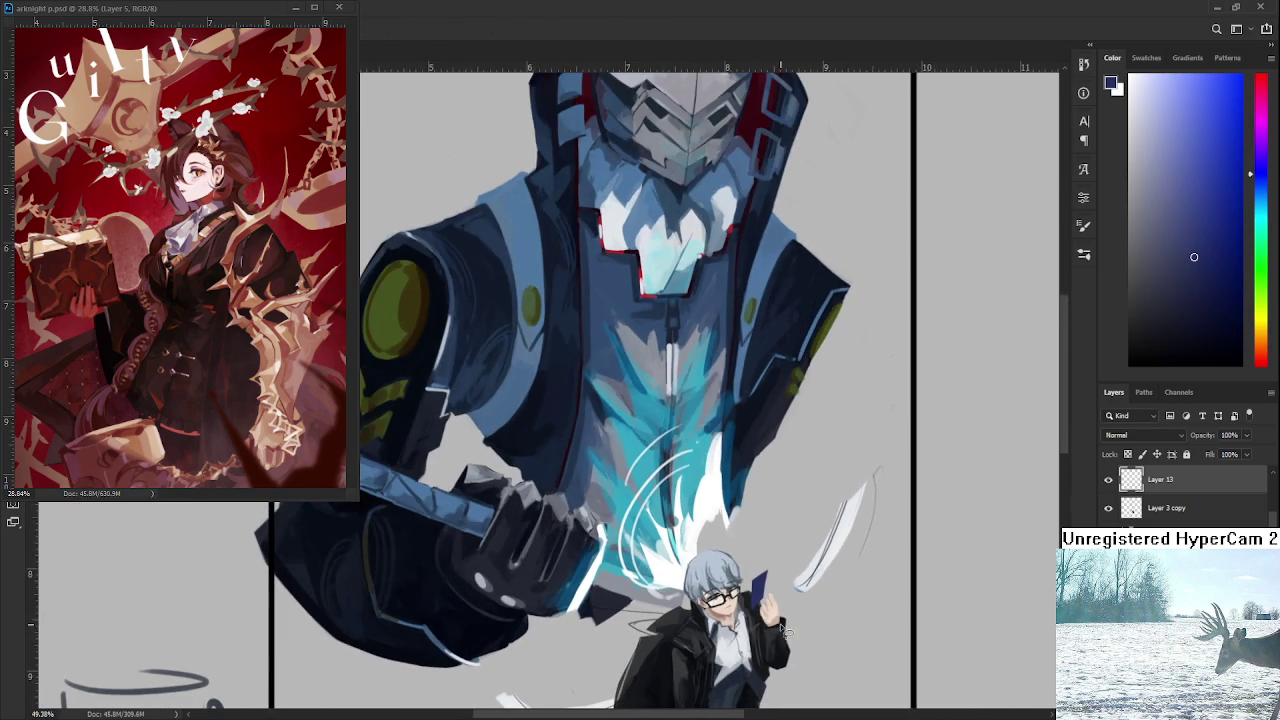
{"action": "scroll", "coordinate": [786, 630], "scroll_direction": "up", "scroll_amount": 2}
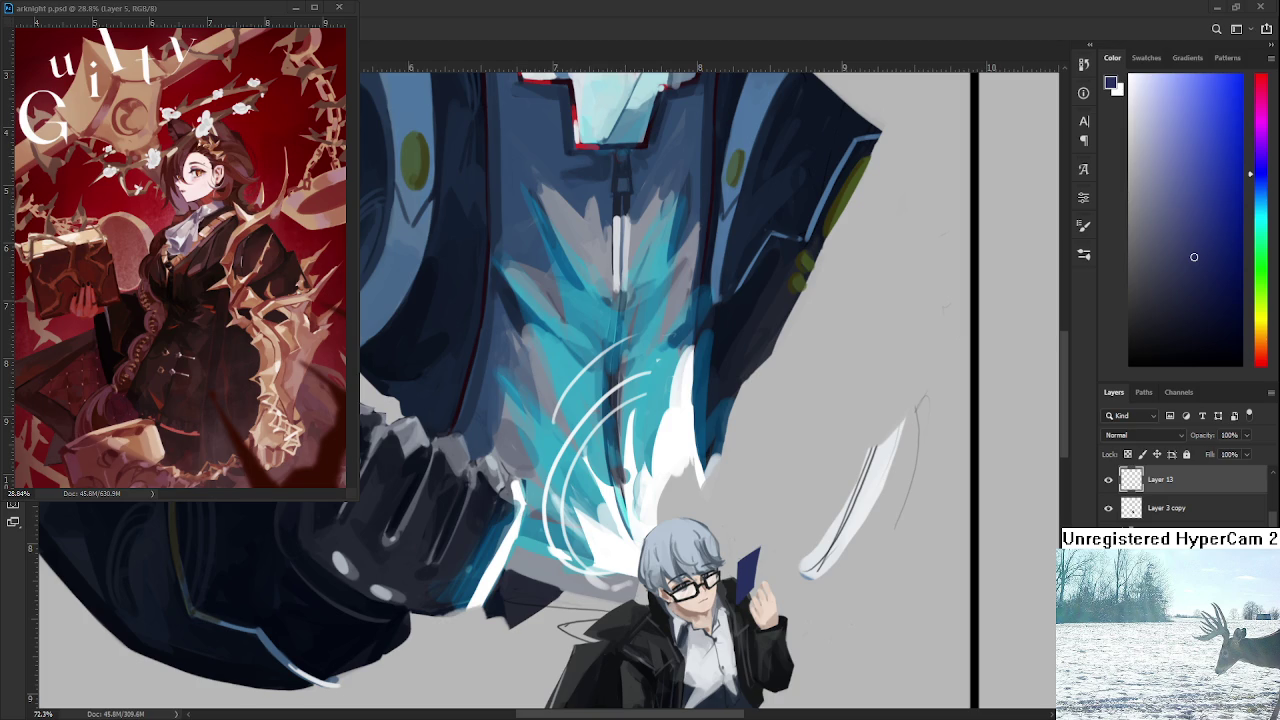
Check the figure layer's visibility and lock its transparent pixels.
{"action": "scroll", "coordinate": [765, 565], "scroll_direction": "up", "scroll_amount": 5, "text": "alt"}
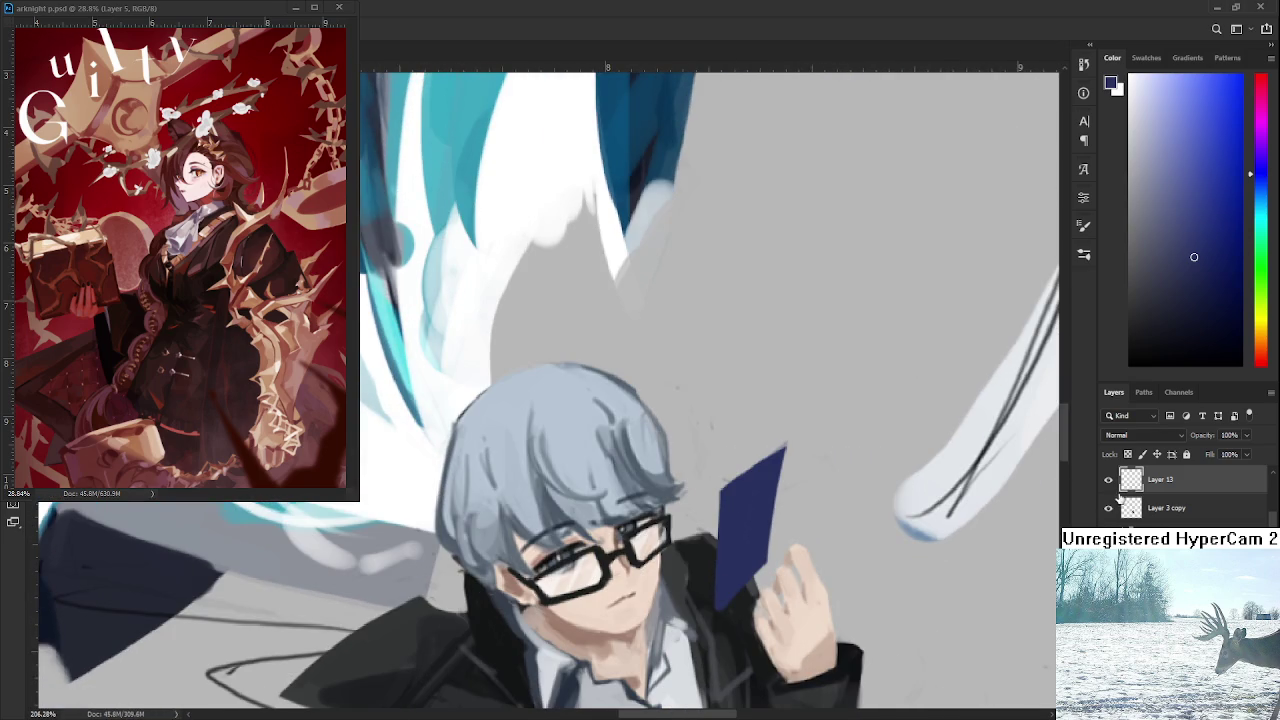
{"action": "left_click", "coordinate": [1108, 480]}
{"action": "left_click", "coordinate": [1108, 480]}
{"action": "left_click", "coordinate": [1128, 454]}
{"action": "scroll", "coordinate": [790, 700], "scroll_direction": "up", "scroll_amount": 1}
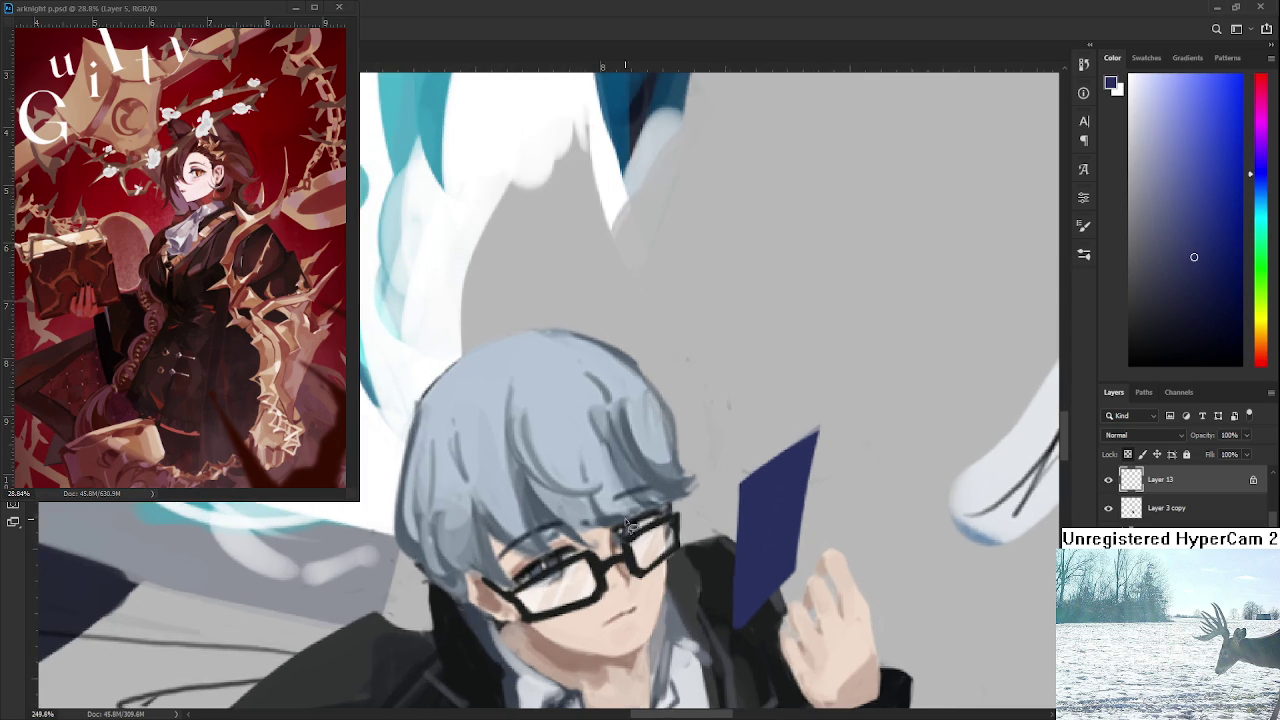
{"action": "scroll", "coordinate": [780, 690], "scroll_direction": "up", "scroll_amount": 1}
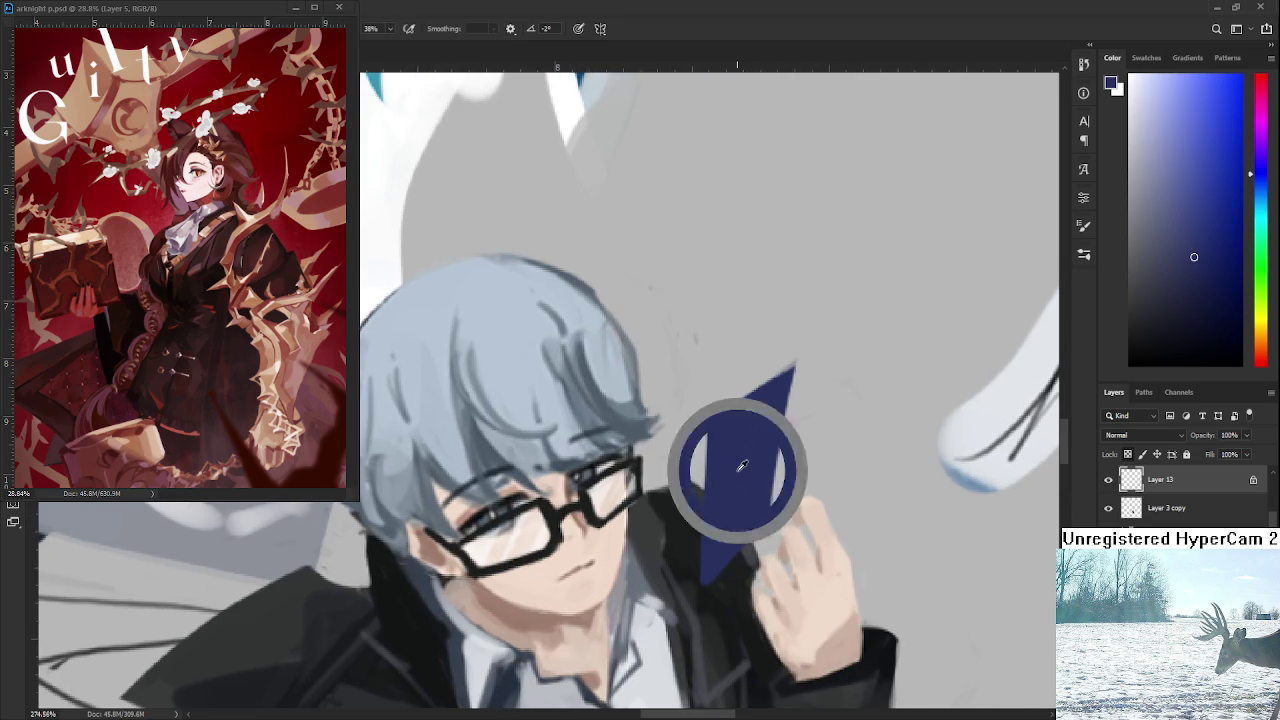
Repaint the whole card in lighter steel blue, then brush a dark navy oval on it.
{"action": "left_click", "coordinate": [1264, 199]}
{"action": "left_click_drag", "start_coordinate": [1207, 241], "coordinate": [1185, 182]}
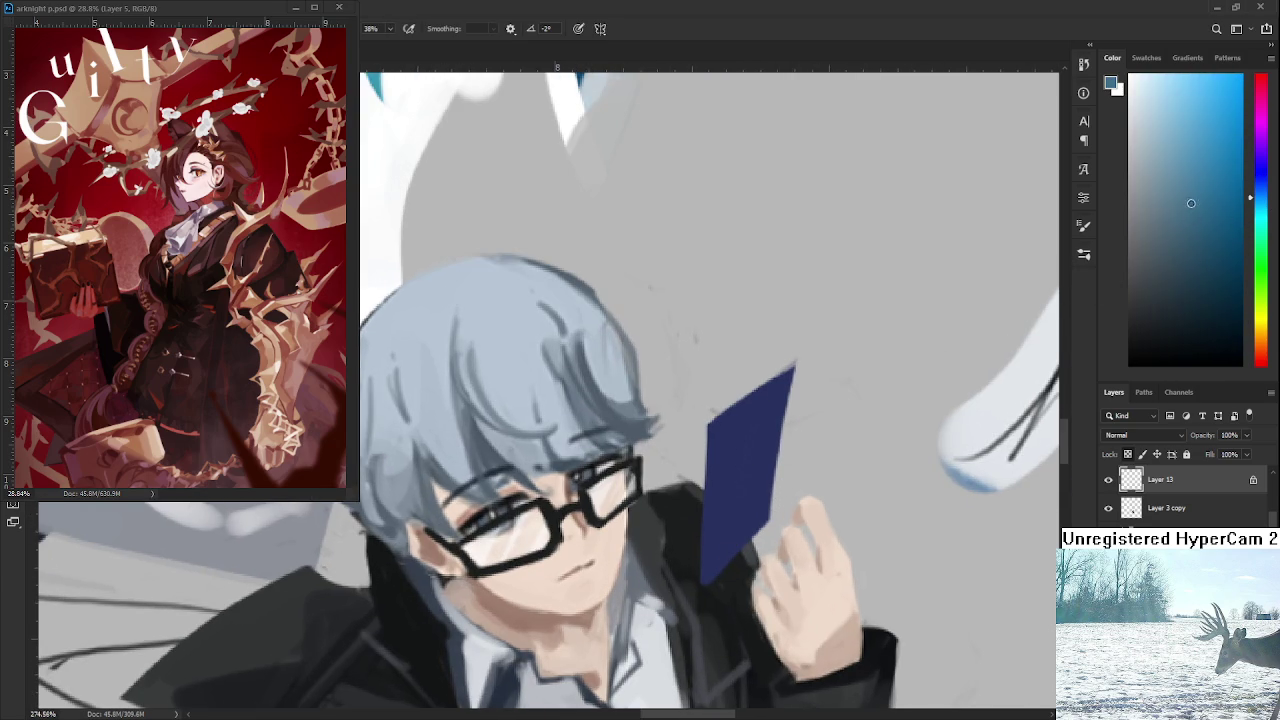
{"action": "mouse_move", "coordinate": [708, 422]}
{"action": "left_mouse_down"}
{"action": "mouse_move", "coordinate": [710, 575]}
{"action": "mouse_move", "coordinate": [728, 540]}
{"action": "left_mouse_up"}
{"action": "mouse_move", "coordinate": [745, 395]}
{"action": "left_mouse_down"}
{"action": "mouse_move", "coordinate": [705, 585]}
{"action": "mouse_move", "coordinate": [735, 560]}
{"action": "left_mouse_up"}
{"action": "left_click_drag", "start_coordinate": [790, 368], "coordinate": [760, 535]}
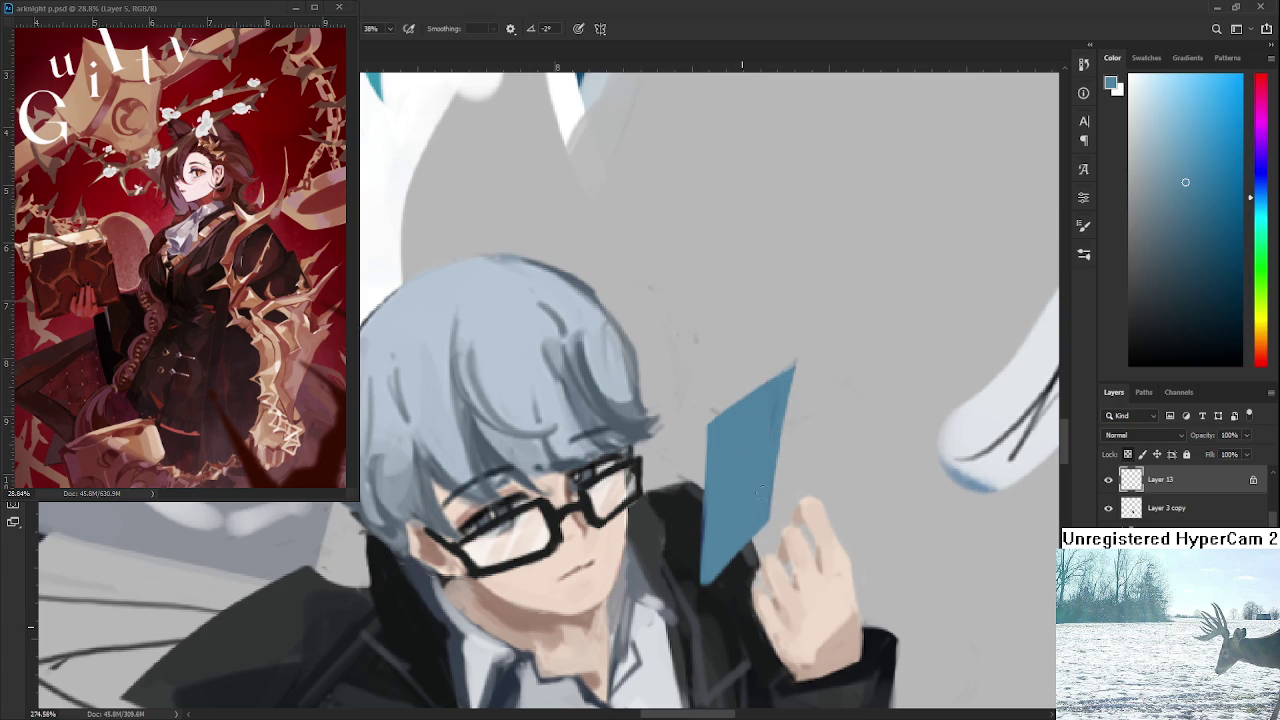
{"action": "left_click_drag", "start_coordinate": [1203, 251], "coordinate": [1233, 303]}
{"action": "left_click_drag", "start_coordinate": [737, 466], "coordinate": [738, 498]}
Sample the card's blue and the oval's navy, then enlarge the navy oval down and left.
{"action": "left_click", "coordinate": [740, 499], "text": "alt"}
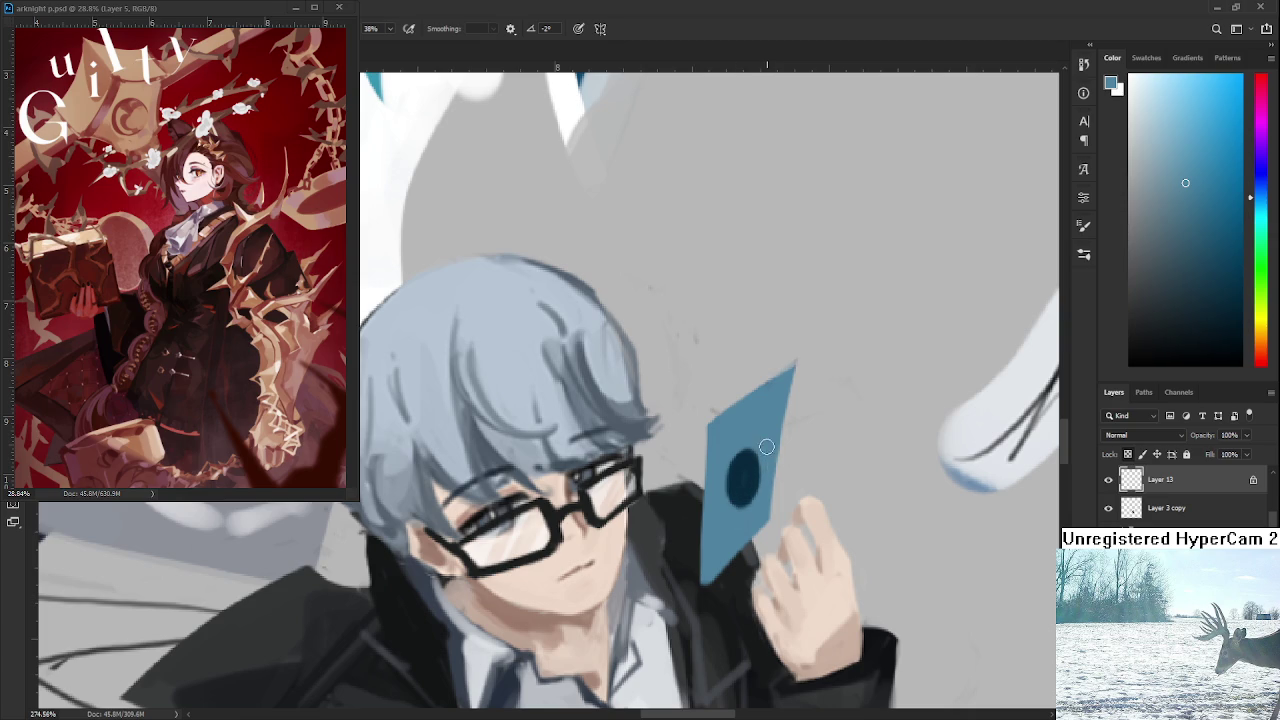
{"action": "left_click", "coordinate": [737, 455], "text": "alt"}
{"action": "left_click", "coordinate": [752, 428], "text": "alt"}
{"action": "left_click", "coordinate": [740, 474], "text": "alt"}
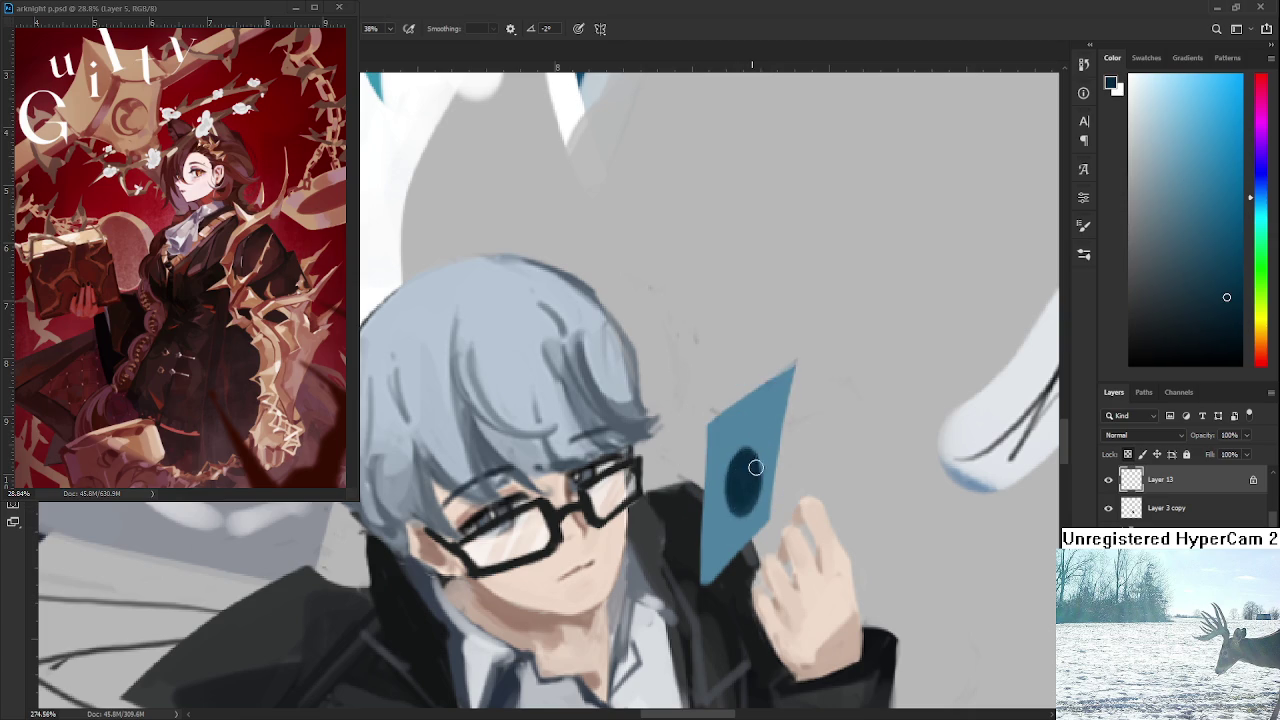
{"action": "left_click", "coordinate": [756, 500], "text": "alt"}
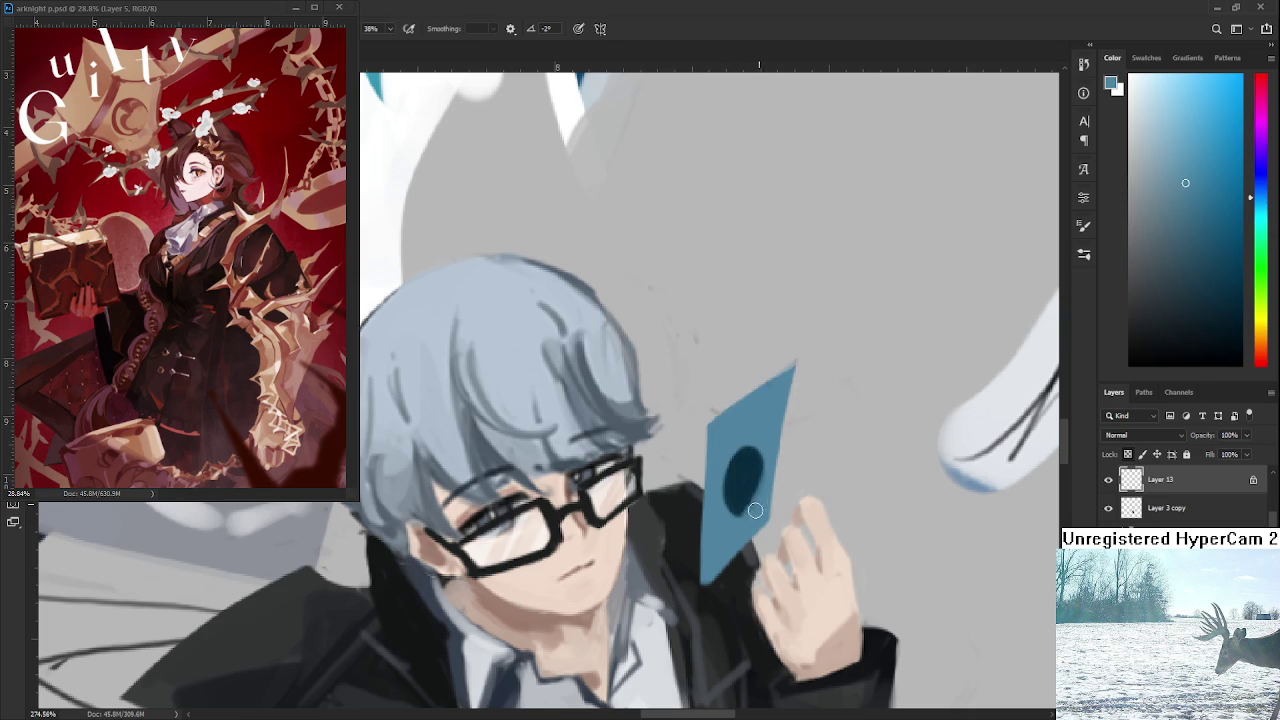
{"action": "left_click", "coordinate": [743, 473], "text": "alt"}
{"action": "left_click_drag", "start_coordinate": [743, 473], "coordinate": [745, 516]}
{"action": "left_click", "coordinate": [750, 425], "text": "alt"}
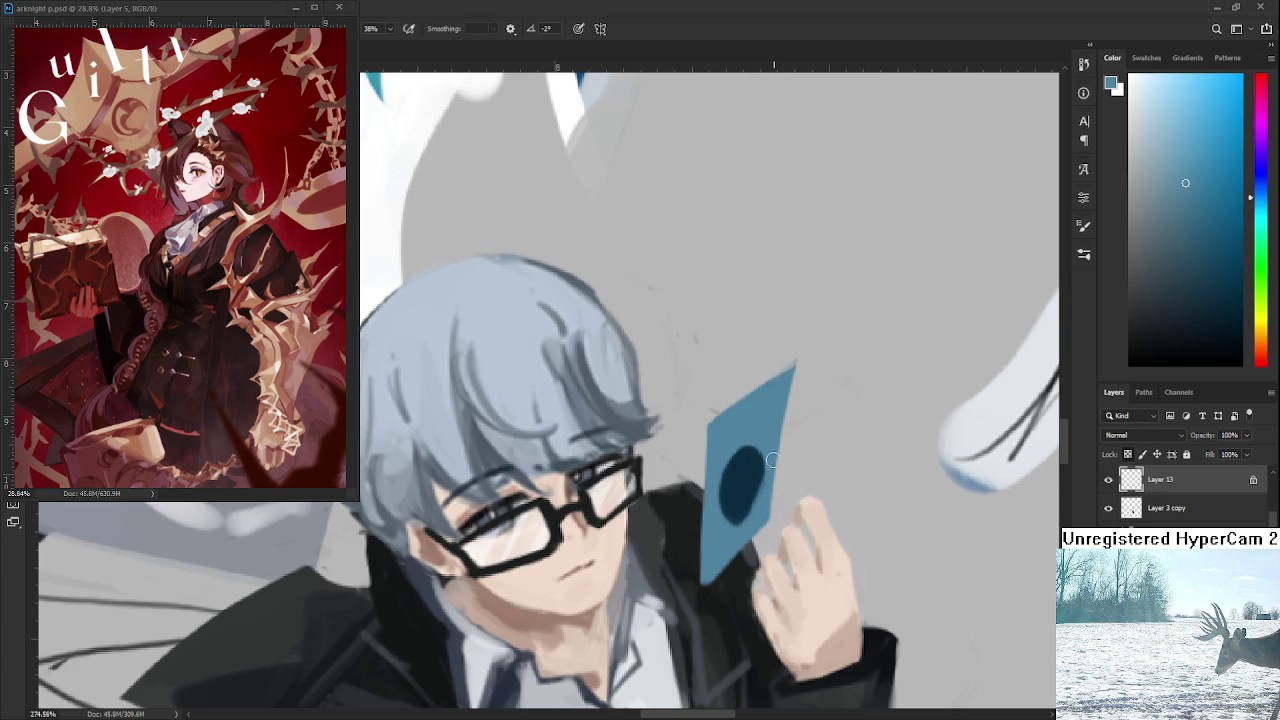
{"action": "left_click", "coordinate": [750, 495], "text": "alt"}
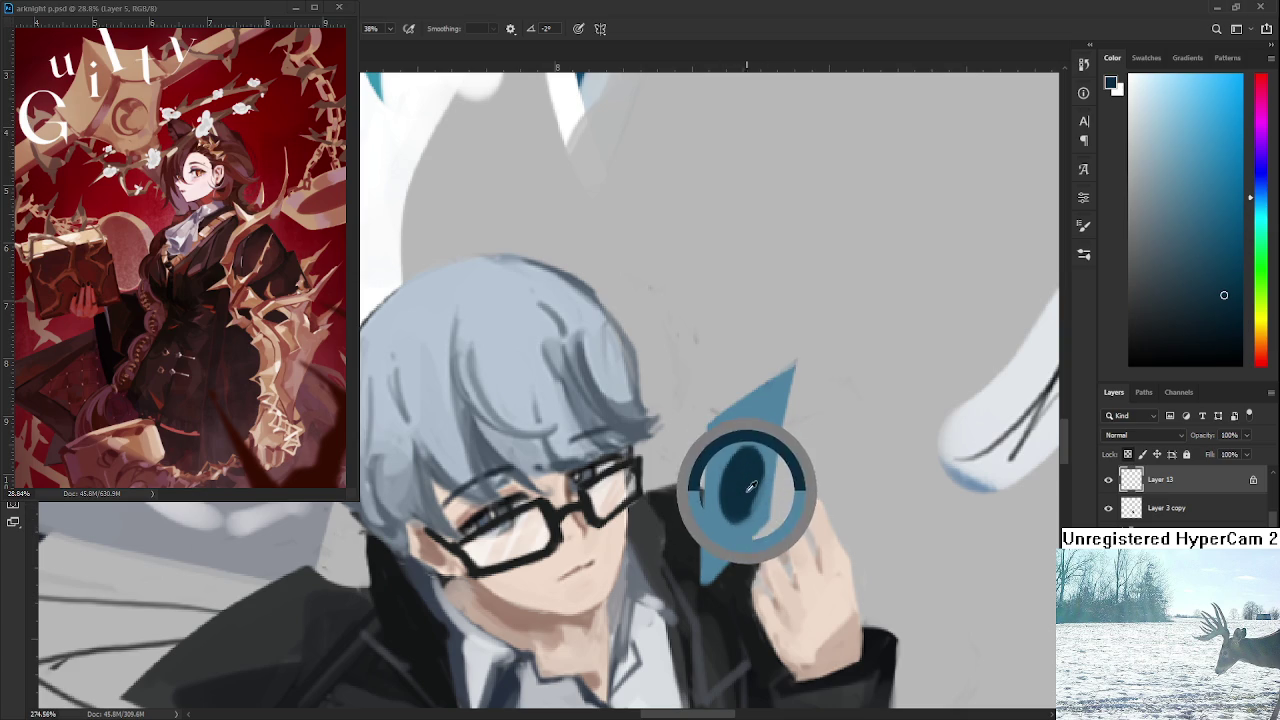
{"action": "left_click", "coordinate": [760, 425], "text": "alt"}
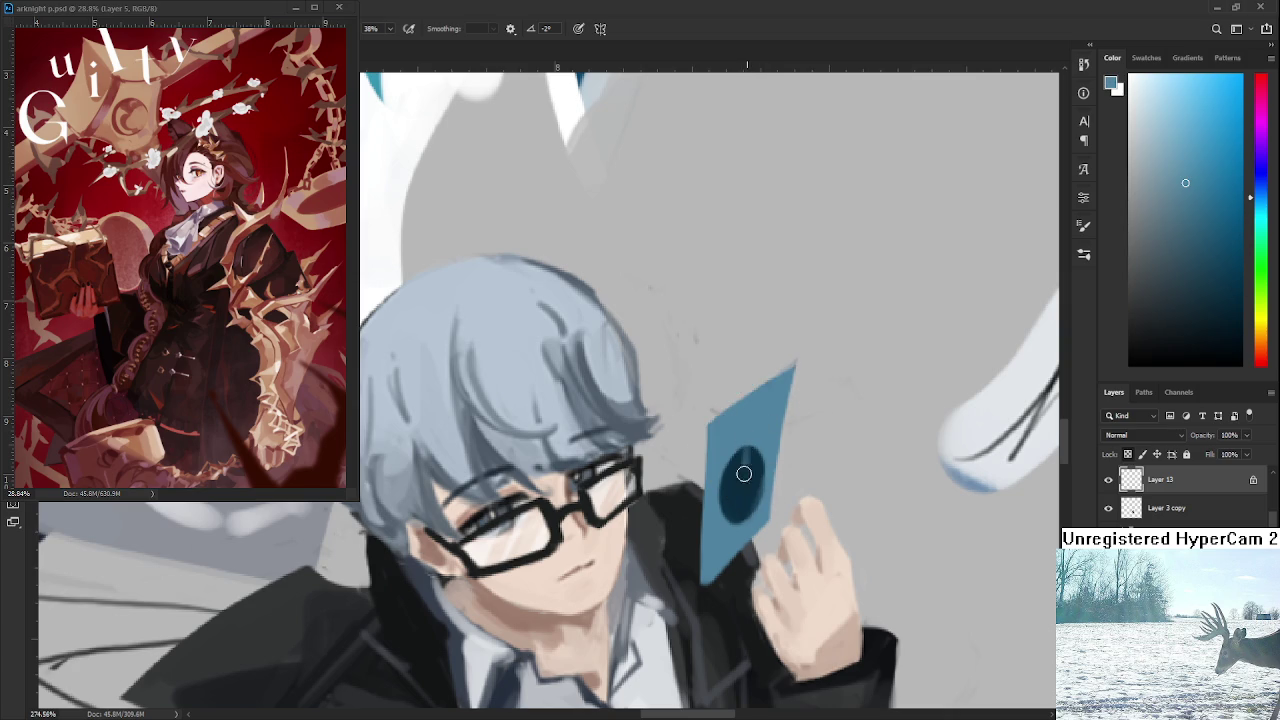
Pick a paler blue and shade the oval, painting a light edge down its left side.
{"action": "left_click_drag", "start_coordinate": [1155, 203], "coordinate": [1153, 101]}
{"action": "left_click_drag", "start_coordinate": [733, 462], "coordinate": [740, 511]}
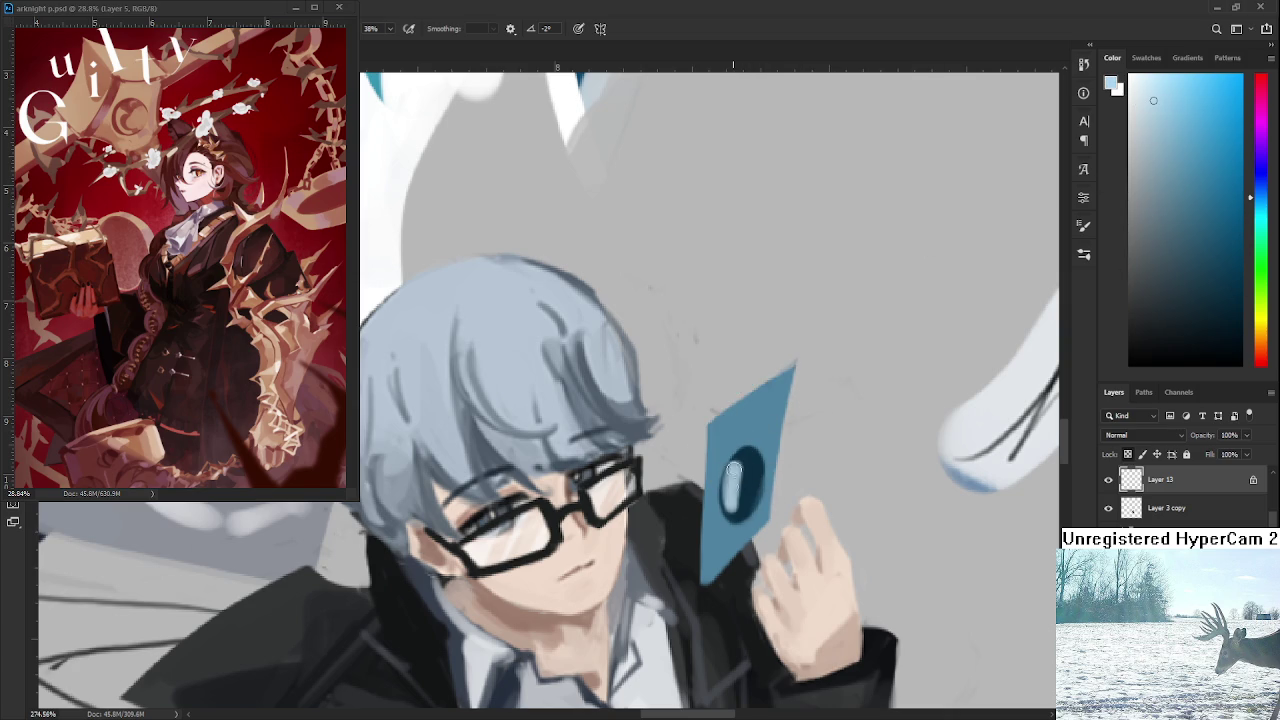
{"action": "left_click", "coordinate": [757, 470], "text": "alt"}
{"action": "left_click_drag", "start_coordinate": [746, 455], "coordinate": [742, 515]}
{"action": "left_click", "coordinate": [734, 471], "text": "alt"}
{"action": "left_click_drag", "start_coordinate": [742, 461], "coordinate": [737, 517]}
{"action": "scroll", "coordinate": [742, 508], "scroll_direction": "down", "scroll_amount": 5}
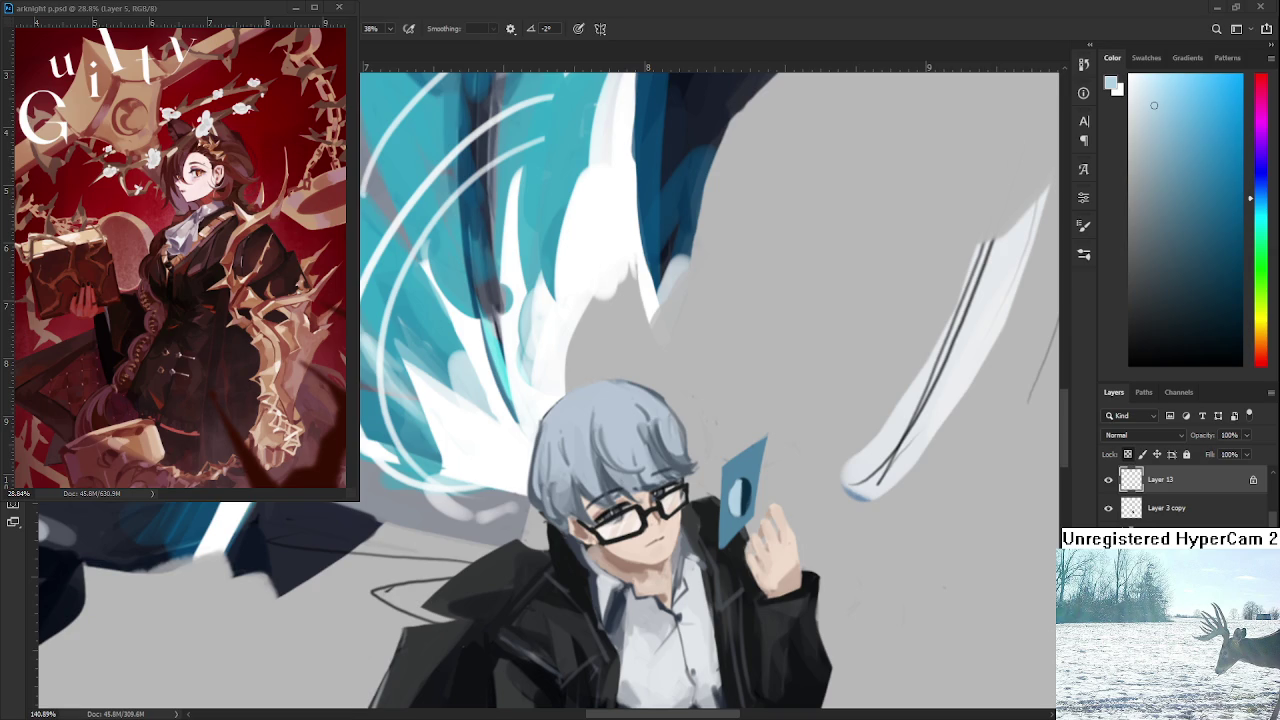
{"action": "scroll", "coordinate": [786, 476], "scroll_direction": "up", "scroll_amount": 1}
Sample the card's blue and darken the left edge of the light oval.
{"action": "scroll", "coordinate": [786, 476], "scroll_direction": "up", "scroll_amount": 1}
{"action": "scroll", "coordinate": [786, 476], "scroll_direction": "up", "scroll_amount": 1}
{"action": "left_click", "coordinate": [680, 488], "text": "alt"}
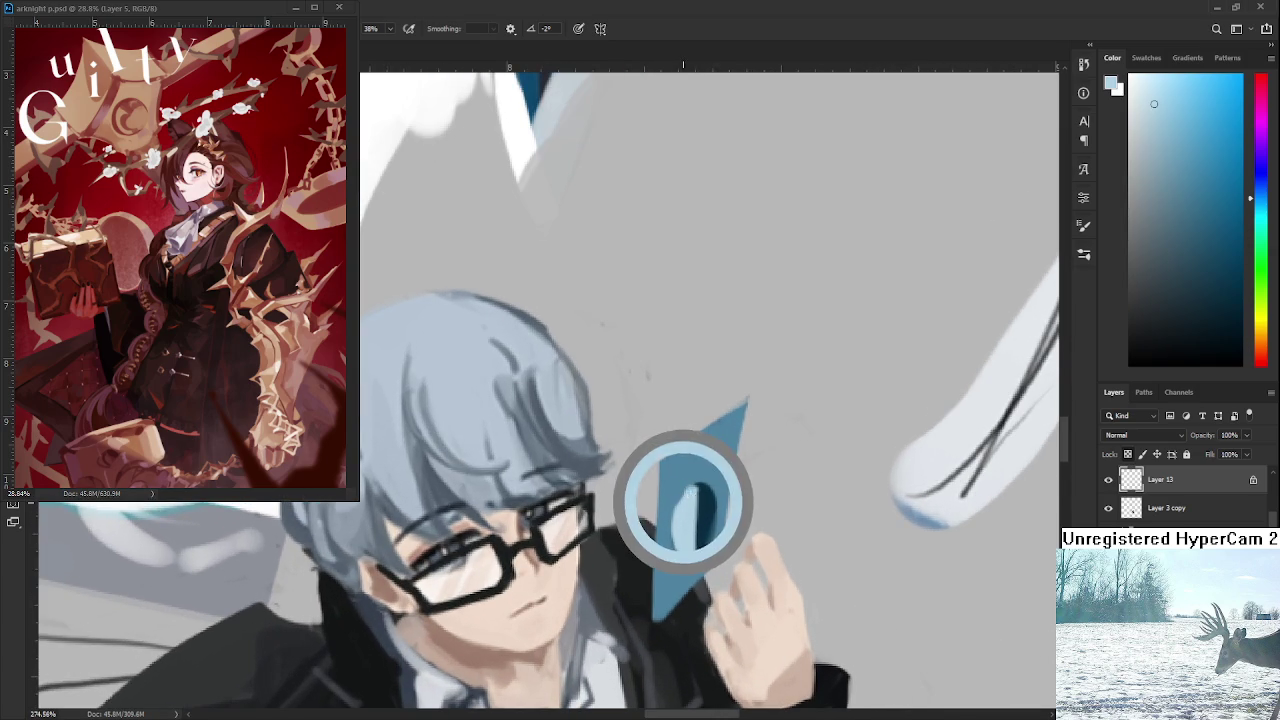
{"action": "left_click", "coordinate": [679, 486], "text": "alt"}
{"action": "left_click_drag", "start_coordinate": [675, 505], "coordinate": [673, 532]}
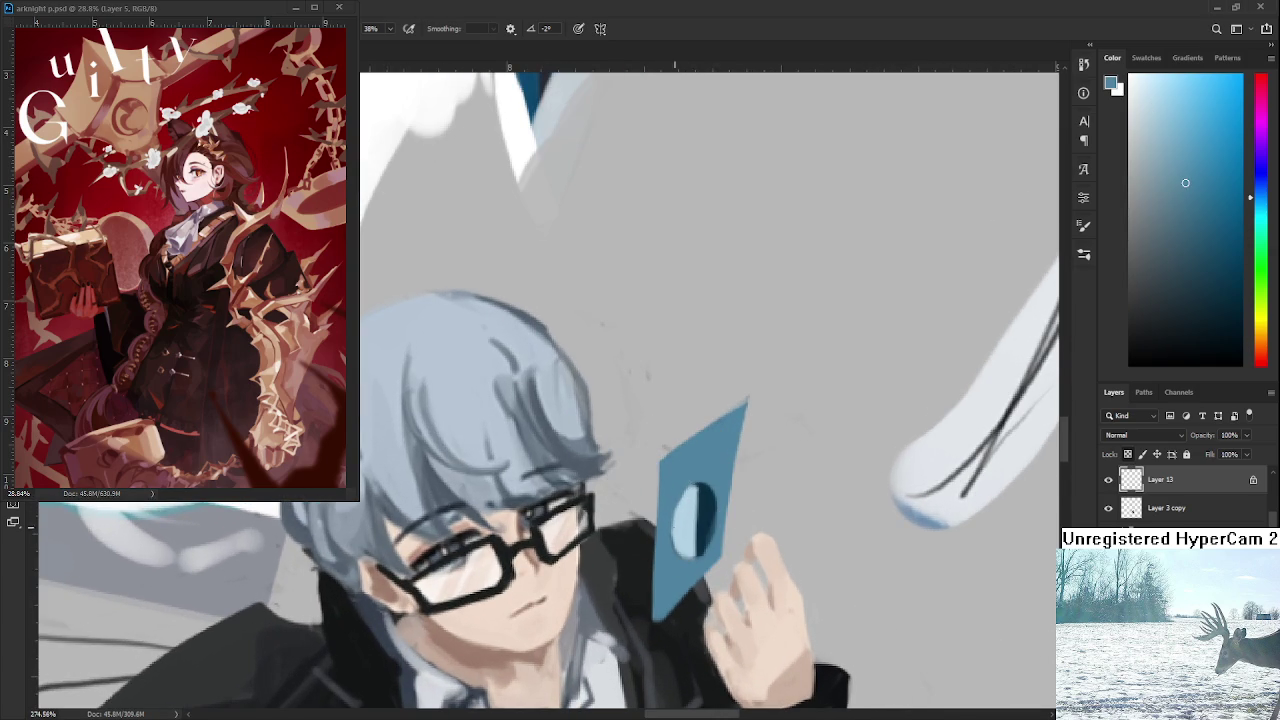
Sample several blues and navy from the card and light grey from the hair.
{"action": "left_click", "coordinate": [703, 505], "text": "alt"}
{"action": "left_click", "coordinate": [703, 560], "text": "alt"}
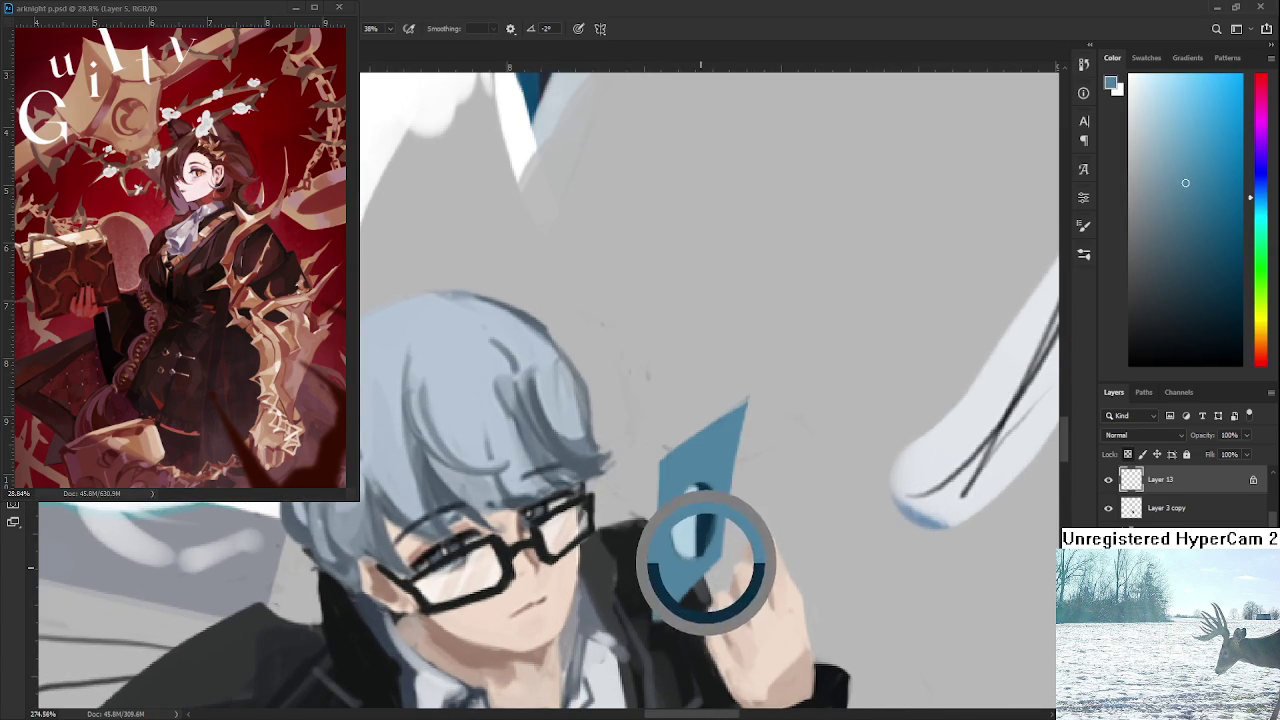
{"action": "left_click", "coordinate": [705, 552], "text": "alt"}
{"action": "left_click", "coordinate": [722, 490], "text": "alt"}
{"action": "left_click", "coordinate": [707, 512], "text": "alt"}
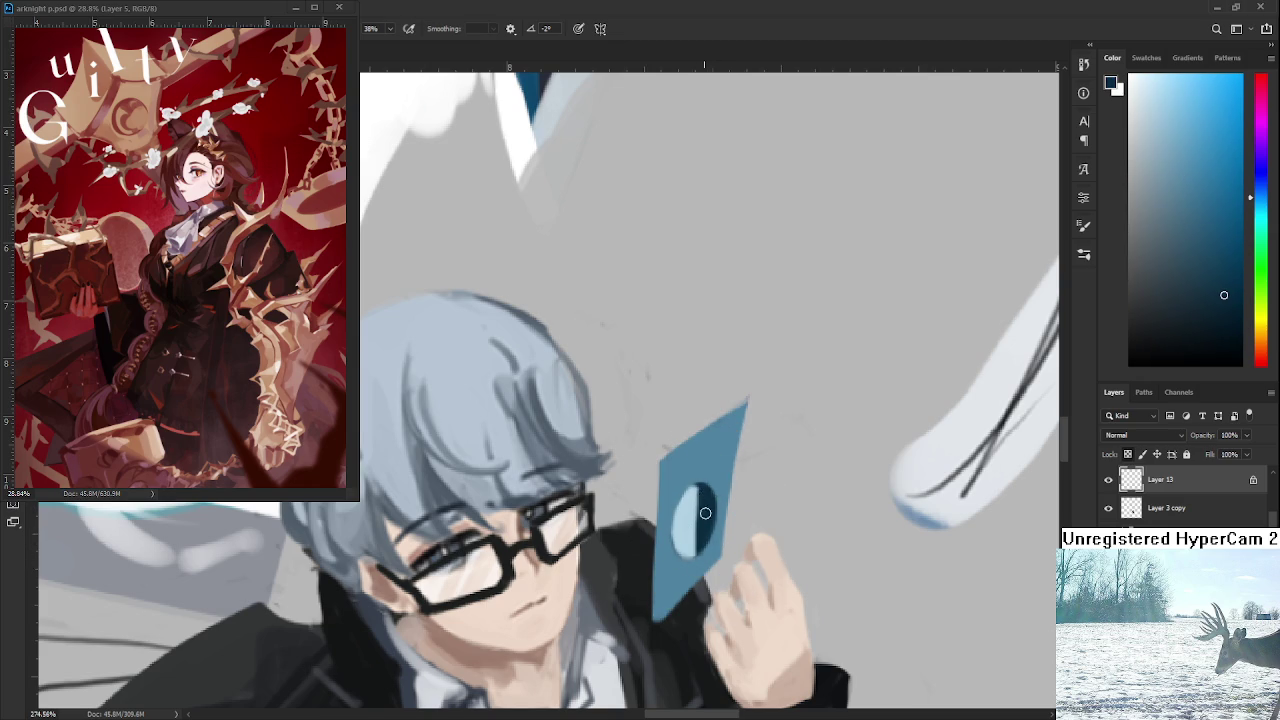
{"action": "left_click", "coordinate": [598, 468], "text": "alt"}
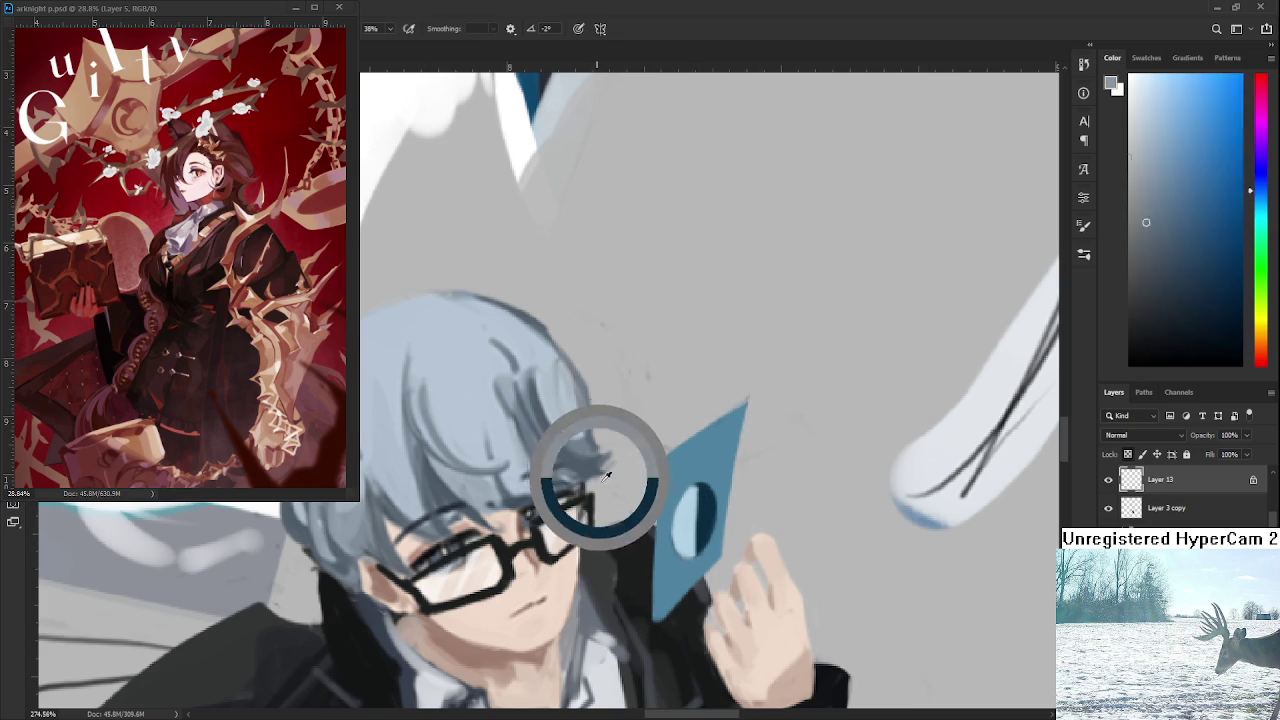
{"action": "left_click", "coordinate": [700, 486], "text": "alt"}
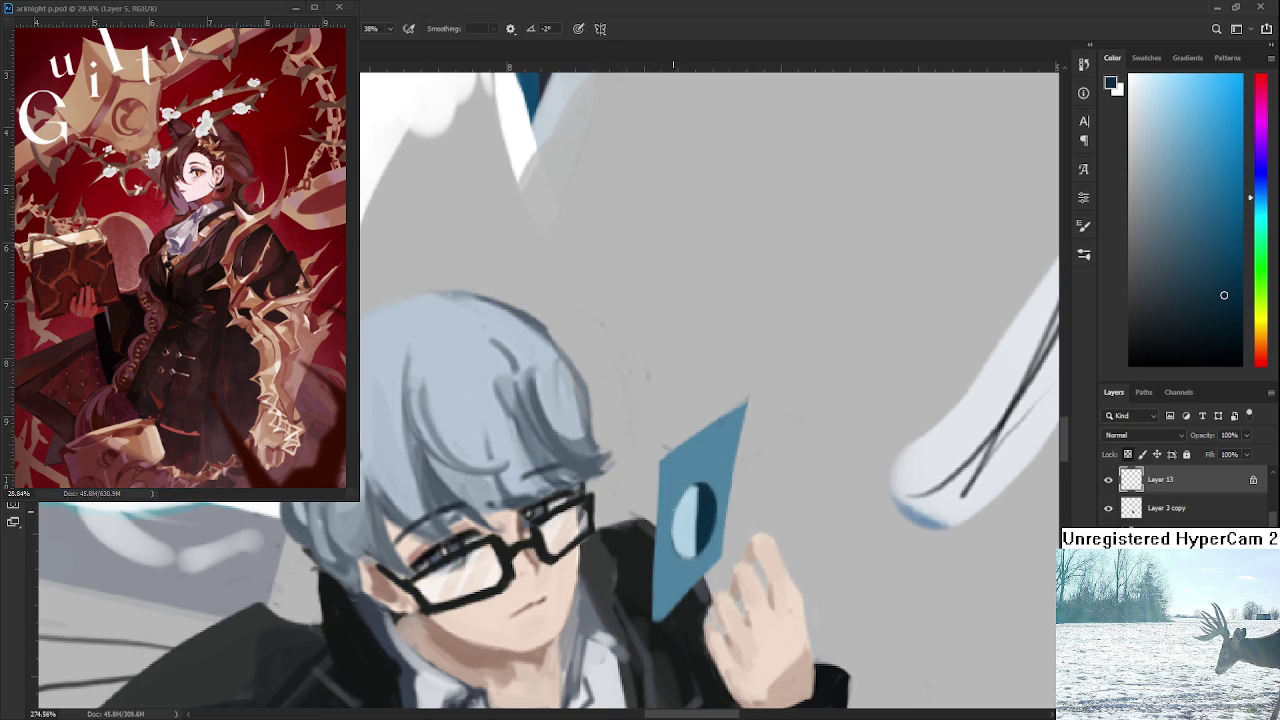
Alternate between the eye's light blue and dark navy, then brush a small stroke on the face.
{"action": "left_click", "coordinate": [704, 515], "text": "alt"}
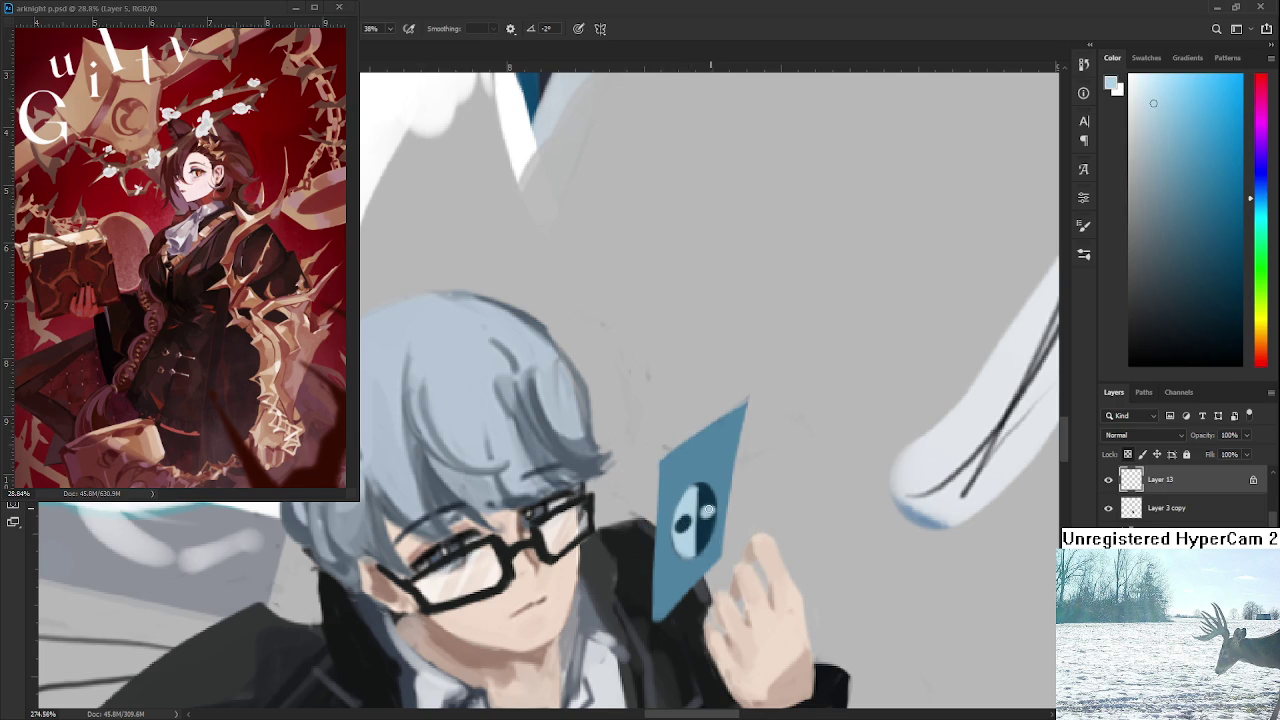
{"action": "left_click", "coordinate": [700, 530], "text": "alt"}
{"action": "left_click", "coordinate": [694, 533], "text": "alt"}
{"action": "left_click", "coordinate": [705, 532], "text": "alt"}
{"action": "left_click", "coordinate": [701, 530], "text": "alt"}
{"action": "left_click", "coordinate": [701, 532], "text": "alt"}
{"action": "left_click", "coordinate": [668, 563], "text": "alt"}
{"action": "left_click", "coordinate": [680, 550], "text": "alt"}
{"action": "mouse_move", "coordinate": [680, 550]}
{"action": "left_mouse_down"}
{"action": "mouse_move", "coordinate": [680, 570]}
{"action": "mouse_move", "coordinate": [692, 560]}
{"action": "left_mouse_up"}
Cover the tendrils under the skull with blue and add dark spikes along the face's left edge.
{"action": "left_click", "coordinate": [700, 522], "text": "alt"}
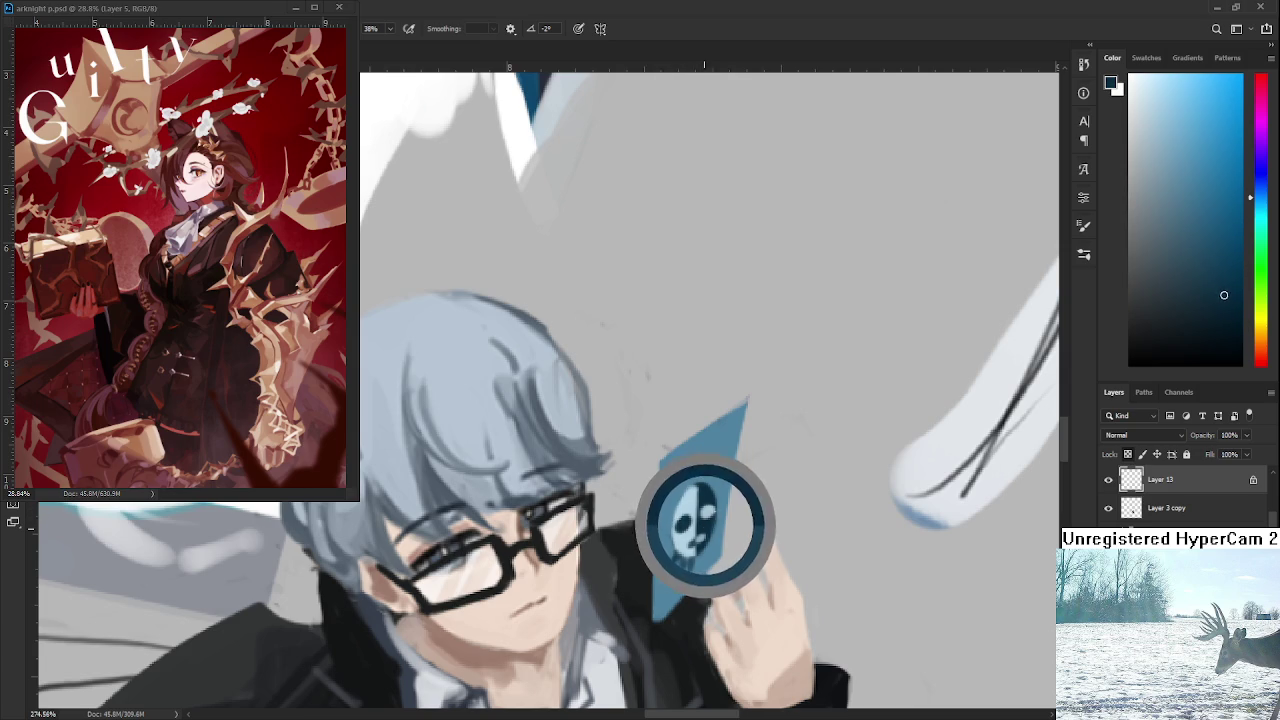
{"action": "mouse_move", "coordinate": [687, 558]}
{"action": "left_mouse_down"}
{"action": "mouse_move", "coordinate": [696, 574]}
{"action": "mouse_move", "coordinate": [678, 578]}
{"action": "mouse_move", "coordinate": [674, 558]}
{"action": "left_mouse_up"}
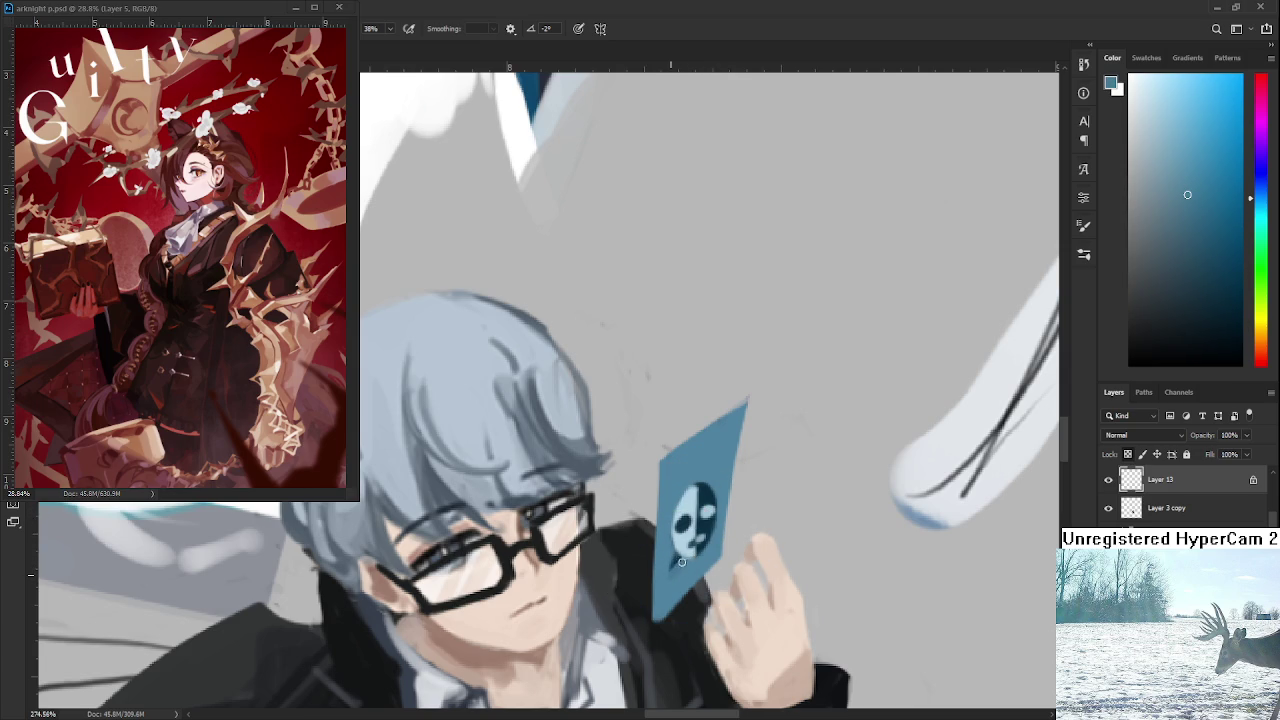
{"action": "left_click", "coordinate": [706, 520], "text": "alt"}
{"action": "mouse_move", "coordinate": [666, 541]}
{"action": "left_mouse_down"}
{"action": "mouse_move", "coordinate": [674, 550]}
{"action": "mouse_move", "coordinate": [672, 522]}
{"action": "left_mouse_up"}
{"action": "left_click_drag", "start_coordinate": [676, 508], "coordinate": [690, 476]}
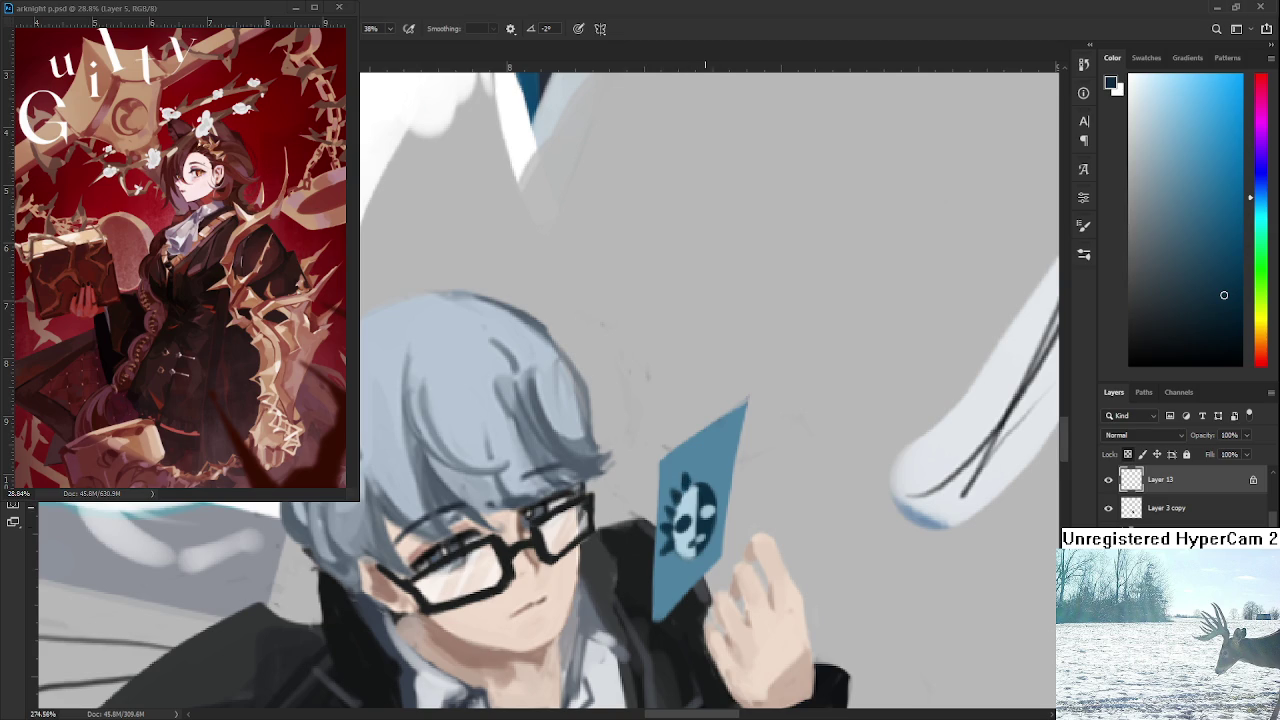
Sample light blue from the card's face and paint sun-like rays above the emblem.
{"action": "scroll", "coordinate": [687, 485], "scroll_direction": "down", "scroll_amount": 2}
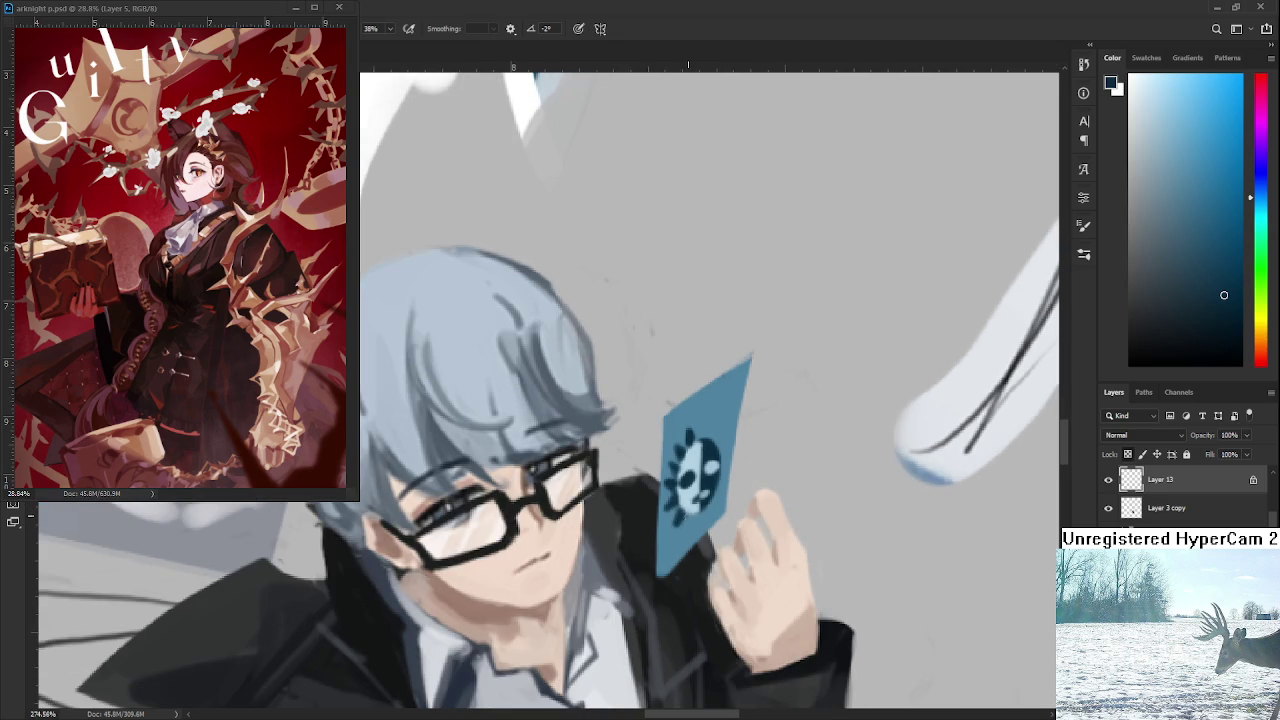
{"action": "left_click", "coordinate": [693, 499], "text": "alt"}
{"action": "mouse_move", "coordinate": [703, 441]}
{"action": "left_mouse_down"}
{"action": "mouse_move", "coordinate": [703, 419]}
{"action": "mouse_move", "coordinate": [720, 426]}
{"action": "mouse_move", "coordinate": [728, 466]}
{"action": "left_mouse_up"}
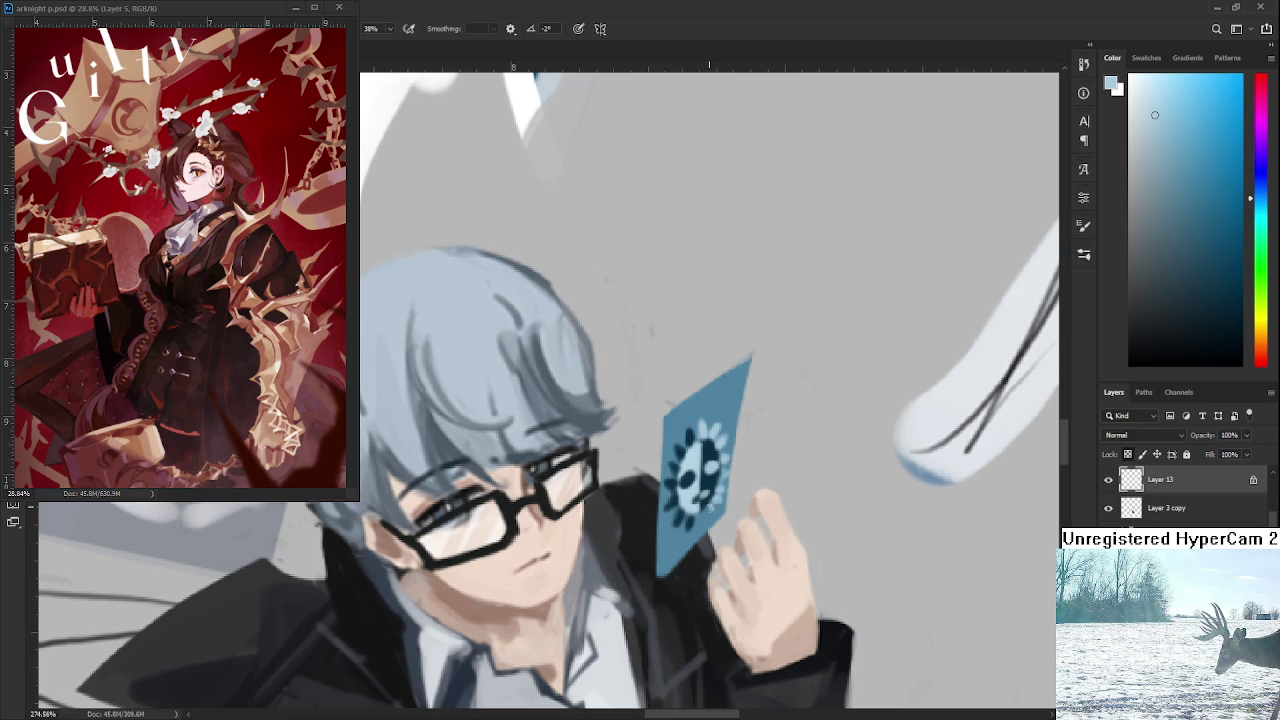
Sample a darker blue and paint a dark border stroke along the card's upper-left and left edges.
{"action": "left_click", "coordinate": [687, 540], "text": "alt"}
{"action": "left_click", "coordinate": [681, 527], "text": "alt"}
{"action": "left_click", "coordinate": [676, 510], "text": "alt"}
{"action": "left_click", "coordinate": [683, 455], "text": "alt"}
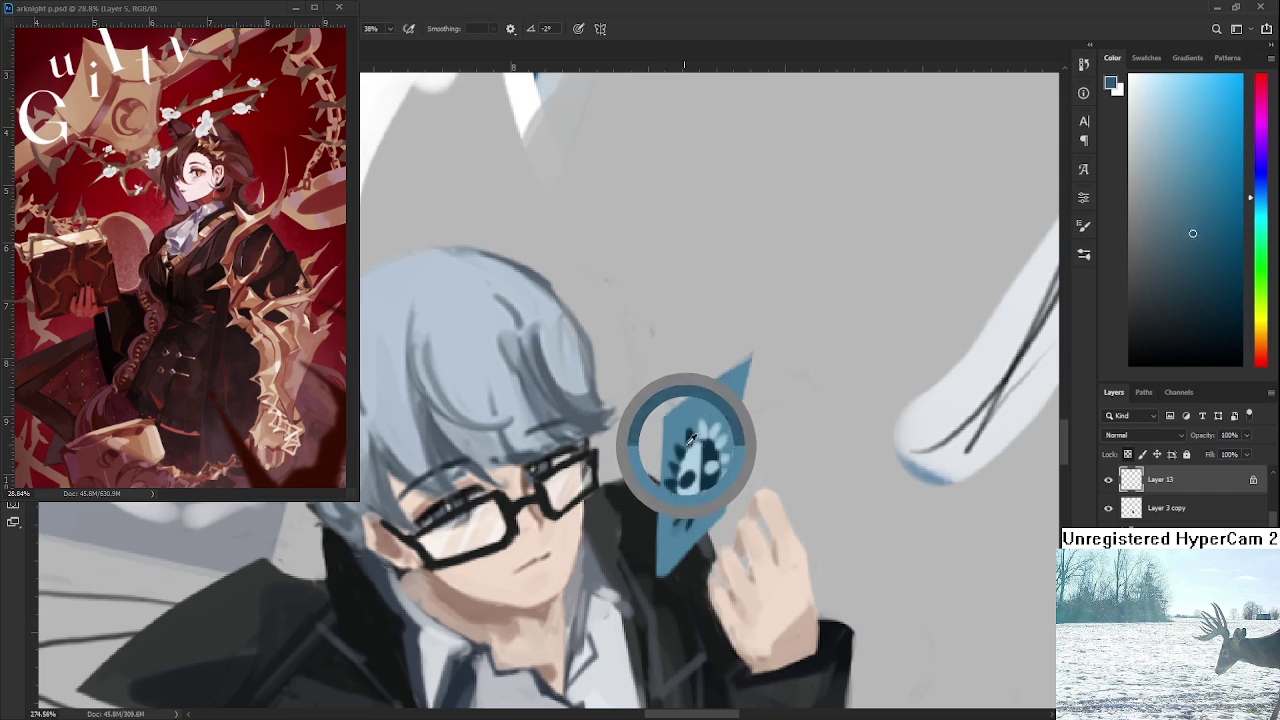
{"action": "mouse_move", "coordinate": [665, 418]}
{"action": "left_mouse_down"}
{"action": "mouse_move", "coordinate": [748, 362]}
{"action": "mouse_move", "coordinate": [730, 376]}
{"action": "left_mouse_up"}
{"action": "left_click_drag", "start_coordinate": [666, 414], "coordinate": [660, 582]}
{"action": "key", "text": "ctrl+z"}
{"action": "left_click_drag", "start_coordinate": [664, 430], "coordinate": [658, 576]}
{"action": "key", "text": "ctrl+z"}
{"action": "left_click_drag", "start_coordinate": [666, 424], "coordinate": [660, 576]}
{"action": "key", "text": "ctrl+z"}
{"action": "left_click_drag", "start_coordinate": [668, 420], "coordinate": [660, 578]}
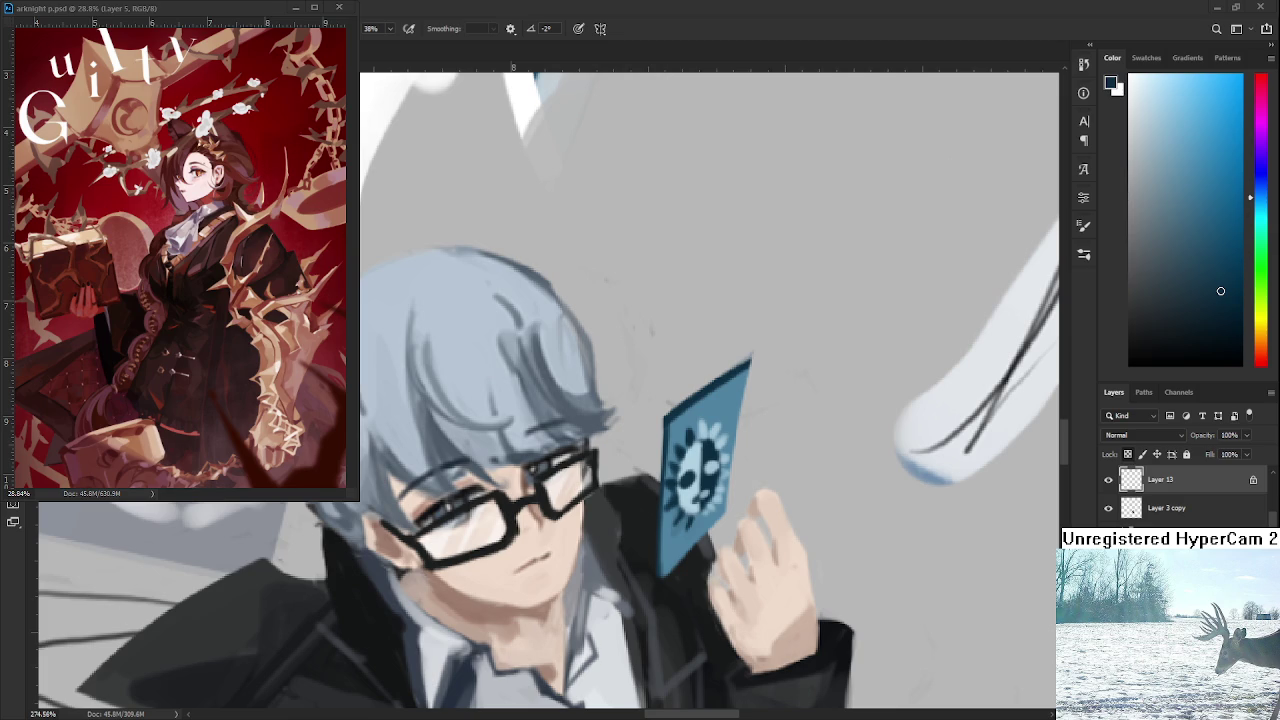
Sample the card's blue and light blue while shifting the view toward the card's top edge.
{"action": "left_click", "coordinate": [729, 371], "text": "alt"}
{"action": "left_click_drag", "start_coordinate": [685, 520], "coordinate": [705, 455]}
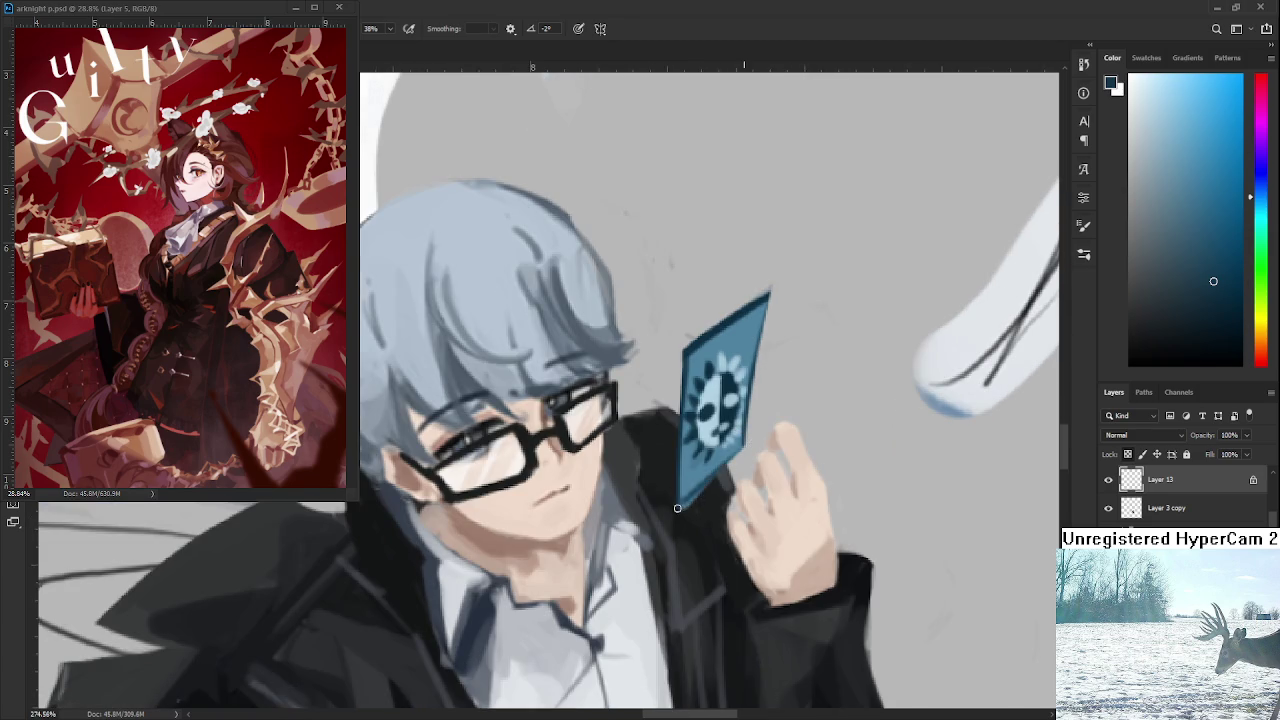
{"action": "left_click", "coordinate": [709, 429], "text": "alt"}
{"action": "left_click_drag", "start_coordinate": [726, 435], "coordinate": [683, 481]}
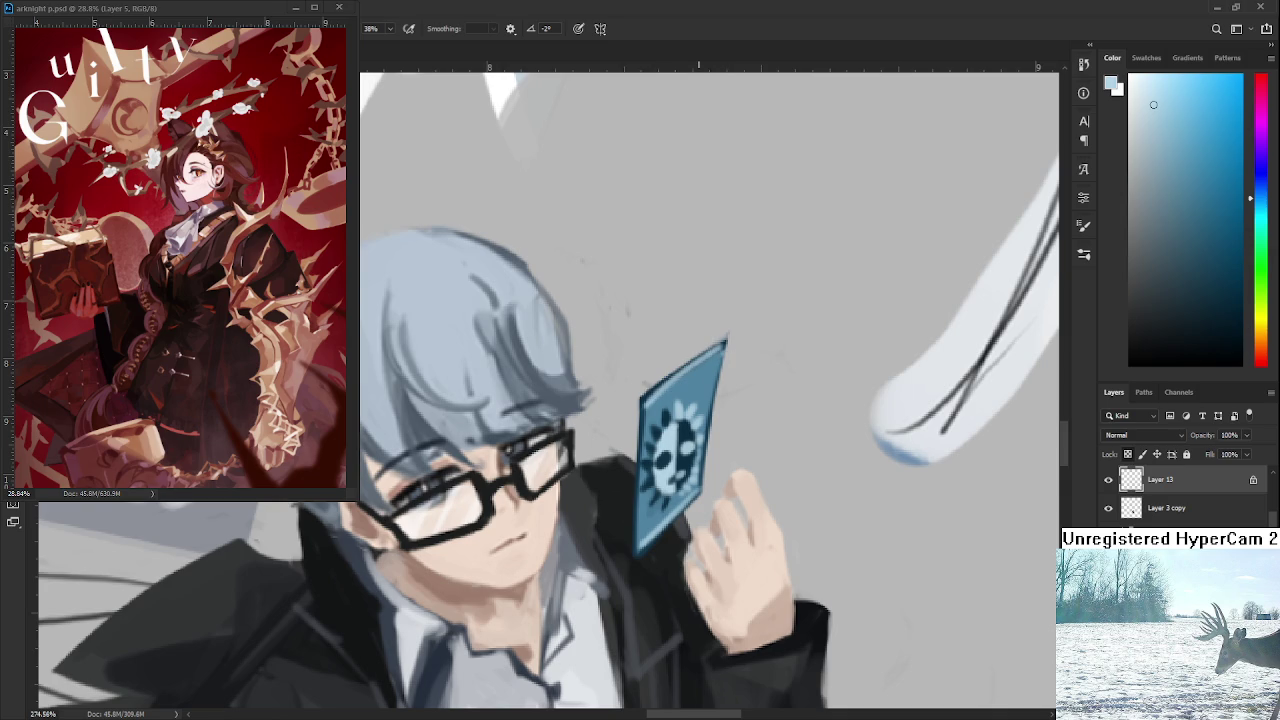
{"action": "scroll", "coordinate": [726, 340], "scroll_direction": "down", "scroll_amount": 3}
{"action": "scroll", "coordinate": [726, 340], "scroll_direction": "down", "scroll_amount": 2}
{"action": "scroll", "coordinate": [718, 345], "scroll_direction": "up", "scroll_amount": 1}
{"action": "scroll", "coordinate": [712, 350], "scroll_direction": "up", "scroll_amount": 3}
{"action": "scroll", "coordinate": [654, 486], "scroll_direction": "up", "scroll_amount": 1}
{"action": "scroll", "coordinate": [654, 486], "scroll_direction": "up", "scroll_amount": 1}
{"action": "scroll", "coordinate": [654, 486], "scroll_direction": "up", "scroll_amount": 1}
Sample dark blue and several other shades from the card's middle.
{"action": "left_click", "coordinate": [654, 486], "text": "alt"}
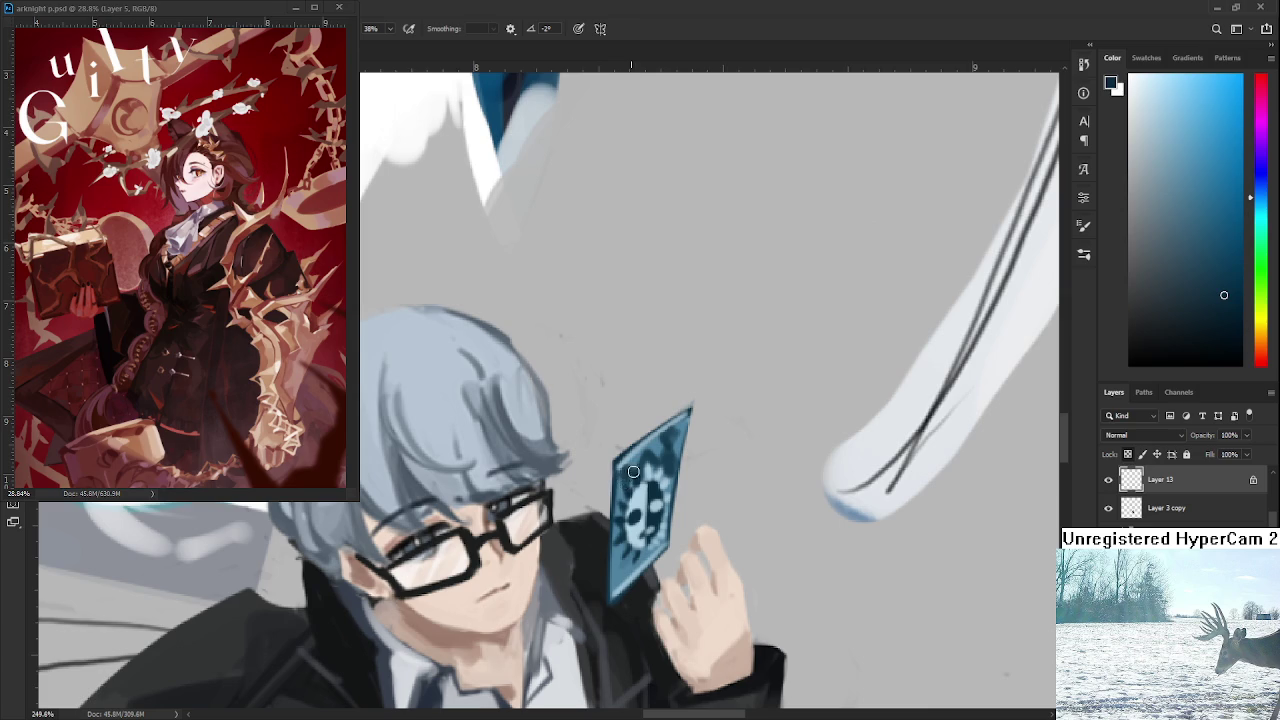
{"action": "scroll", "coordinate": [630, 477], "scroll_direction": "down", "scroll_amount": 3}
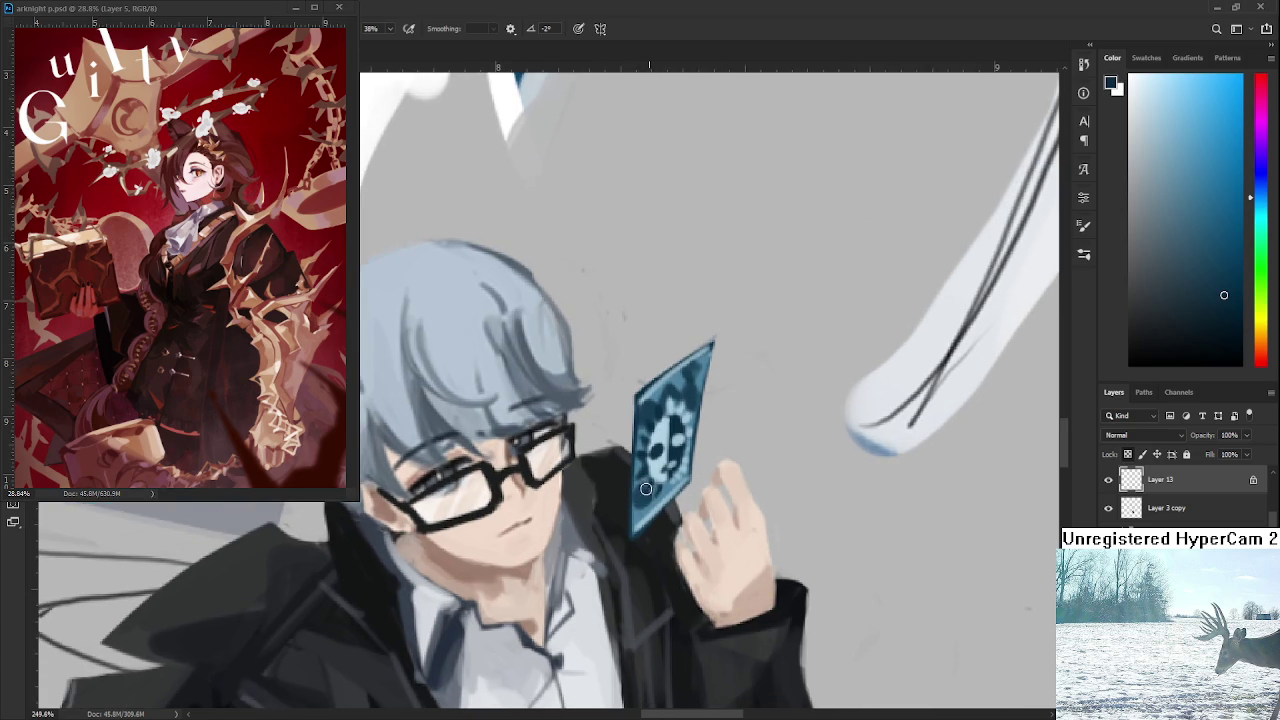
{"action": "left_click", "coordinate": [645, 490], "text": "alt"}
{"action": "scroll", "coordinate": [675, 480], "scroll_direction": "up", "scroll_amount": 4}
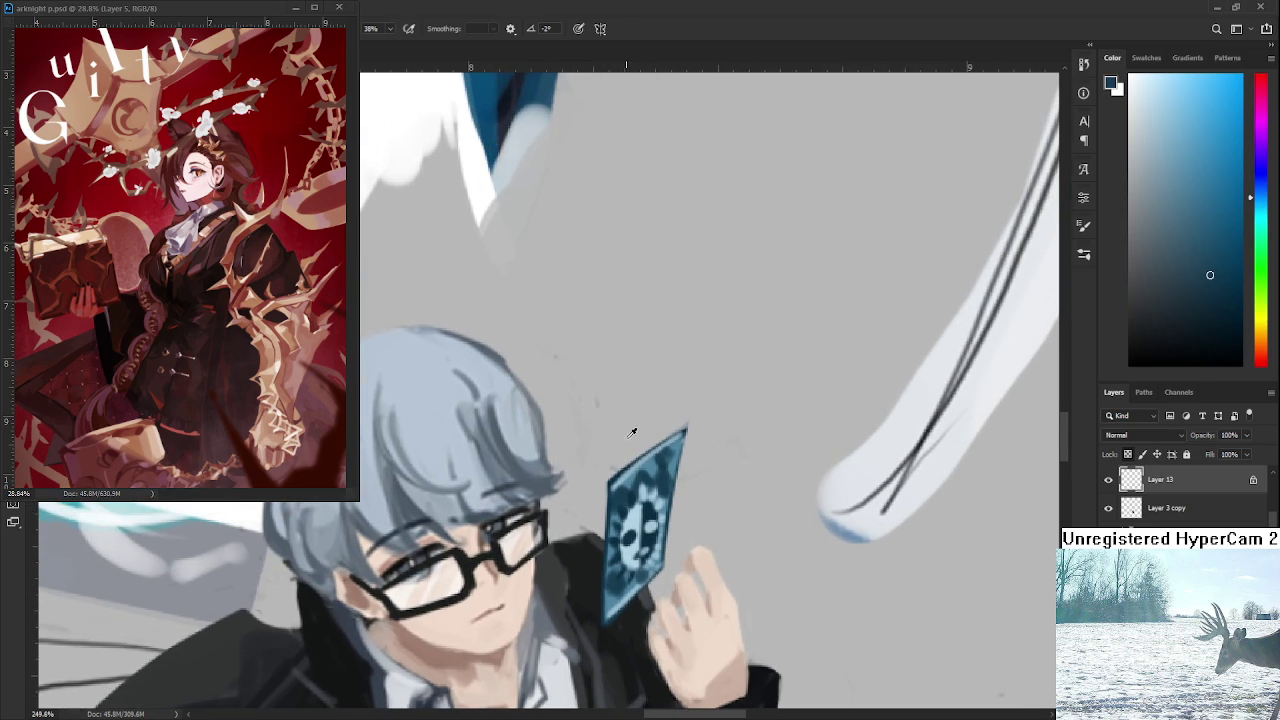
{"action": "left_click", "coordinate": [620, 508], "text": "alt"}
{"action": "left_click", "coordinate": [628, 485], "text": "alt"}
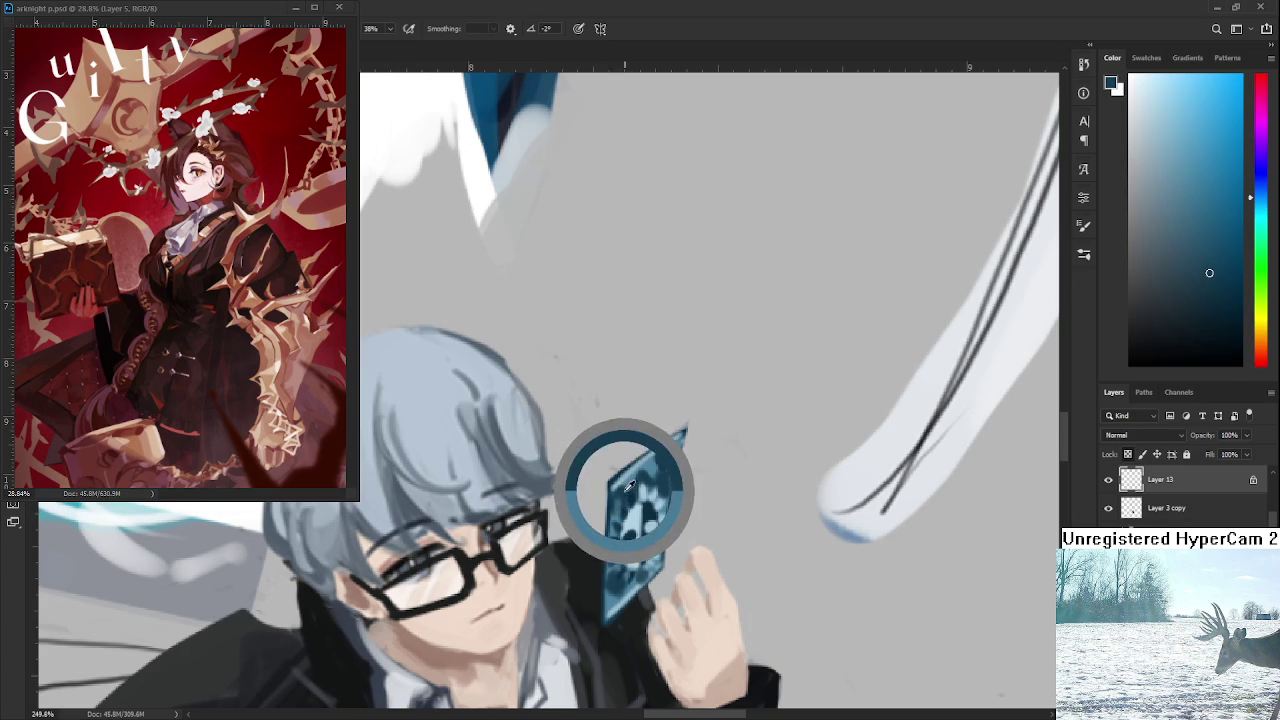
{"action": "scroll", "coordinate": [628, 485], "scroll_direction": "down", "scroll_amount": 1}
{"action": "scroll", "coordinate": [810, 497], "scroll_direction": "down", "scroll_amount": 3}
{"action": "scroll", "coordinate": [810, 497], "scroll_direction": "down", "scroll_amount": 2}
{"action": "scroll", "coordinate": [810, 497], "scroll_direction": "down", "scroll_amount": 2}
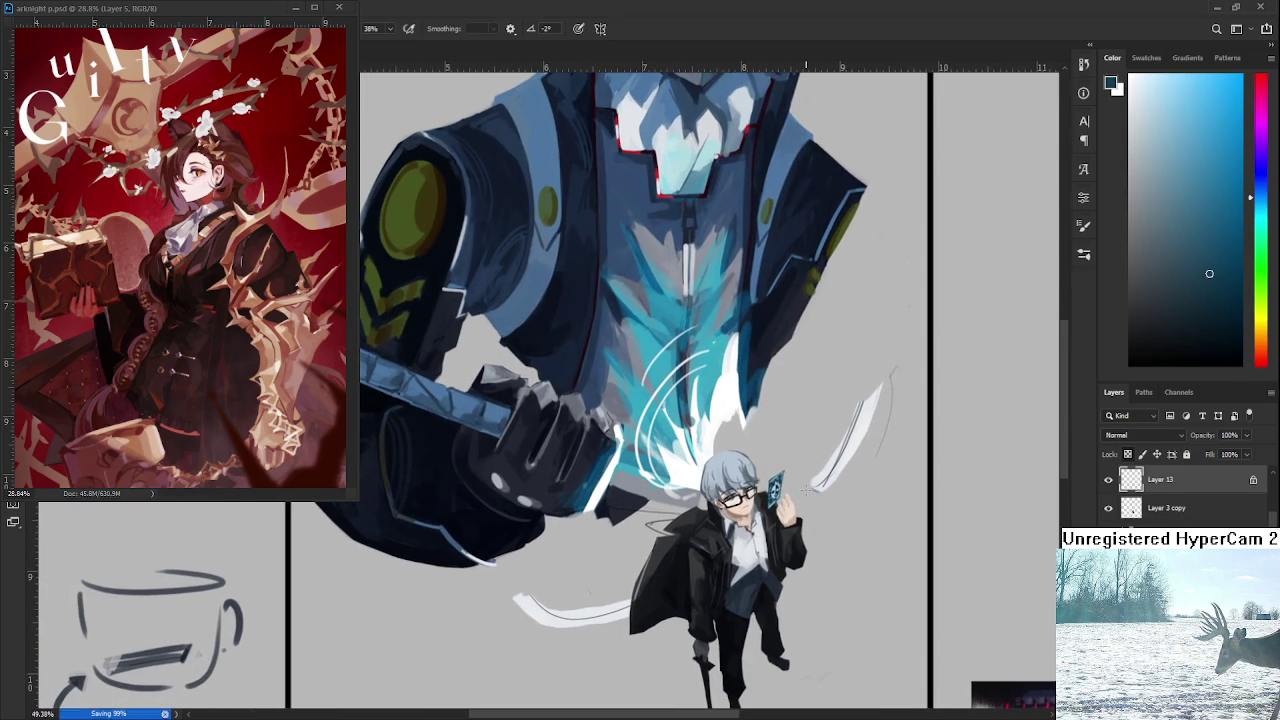
{"action": "scroll", "coordinate": [814, 497], "scroll_direction": "up", "scroll_amount": 1}
{"action": "scroll", "coordinate": [816, 495], "scroll_direction": "up", "scroll_amount": 2}
{"action": "scroll", "coordinate": [818, 493], "scroll_direction": "up", "scroll_amount": 2}
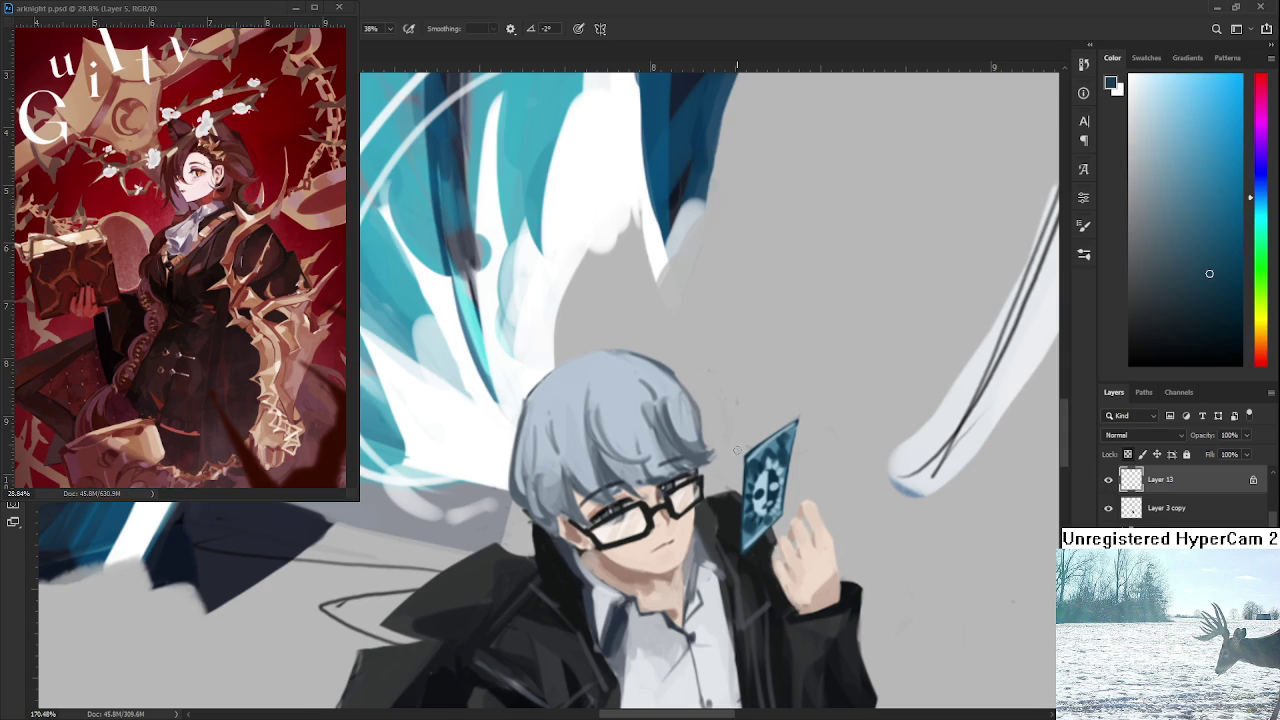
{"action": "scroll", "coordinate": [836, 410], "scroll_direction": "up", "scroll_amount": 2}
Pick light and darker blues from the card and recentre the view on the face and card.
{"action": "left_click", "coordinate": [708, 472], "text": "alt"}
{"action": "left_click_drag", "start_coordinate": [708, 472], "coordinate": [700, 480]}
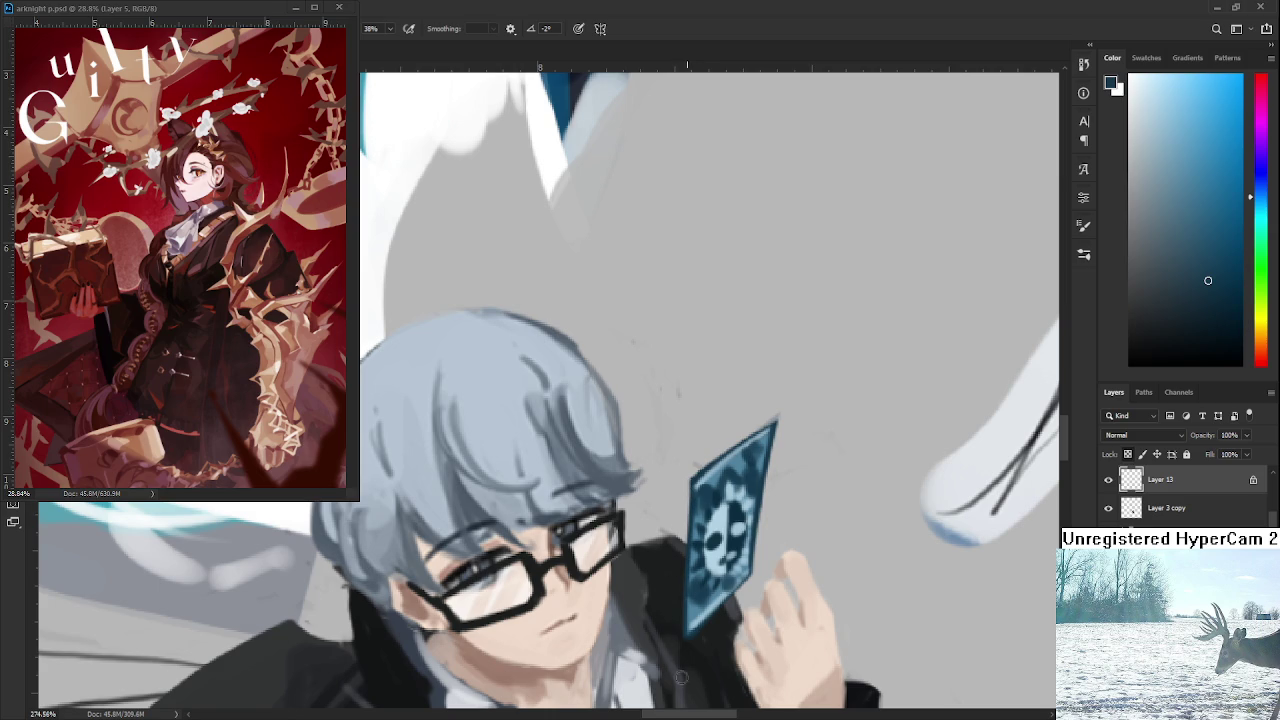
{"action": "left_click_drag", "start_coordinate": [680, 617], "coordinate": [745, 547]}
{"action": "scroll", "coordinate": [809, 532], "scroll_direction": "down", "scroll_amount": 2}
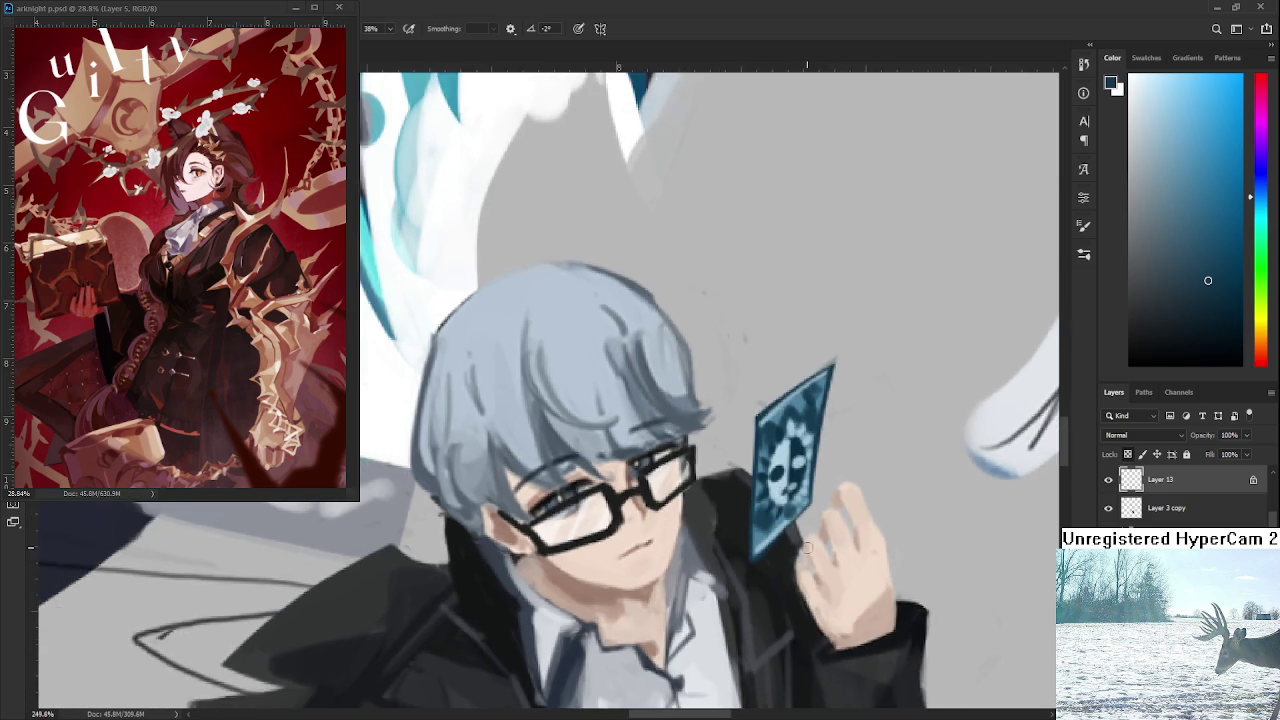
{"action": "scroll", "coordinate": [809, 532], "scroll_direction": "down", "scroll_amount": 4}
{"action": "scroll", "coordinate": [818, 508], "scroll_direction": "down", "scroll_amount": 2}
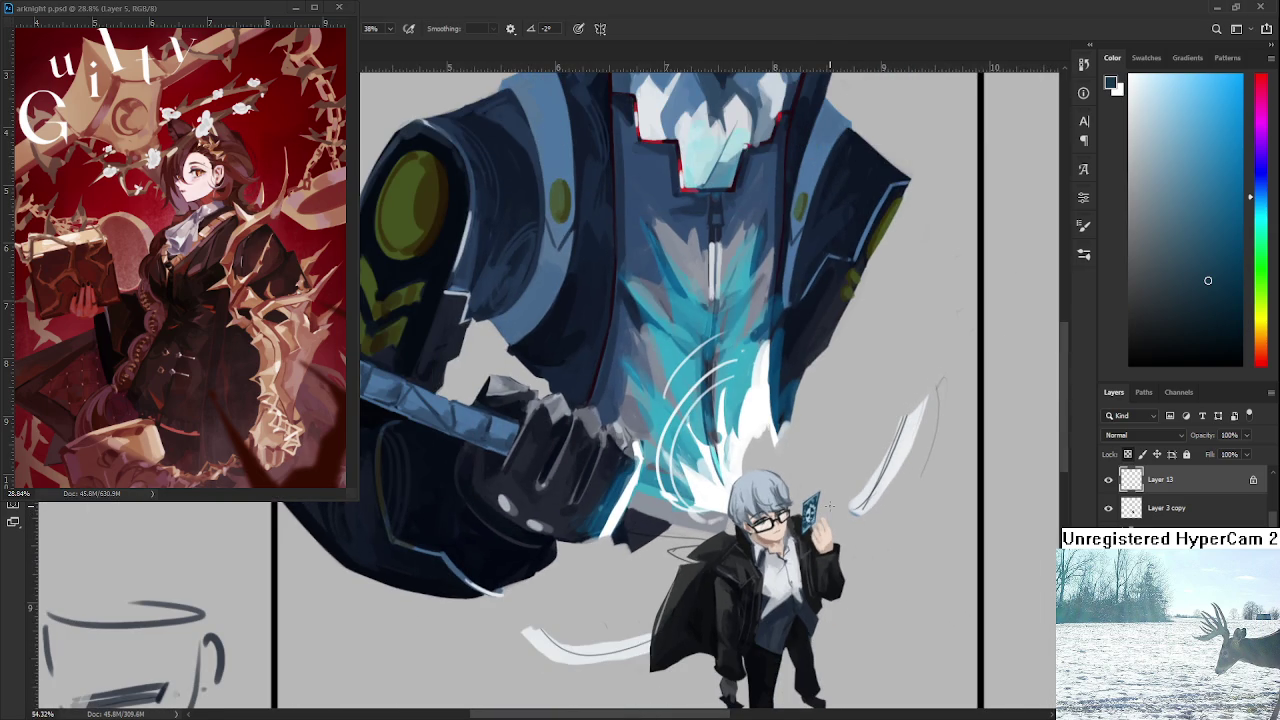
{"action": "scroll", "coordinate": [830, 508], "scroll_direction": "down", "scroll_amount": 2}
{"action": "scroll", "coordinate": [833, 506], "scroll_direction": "down", "scroll_amount": 1}
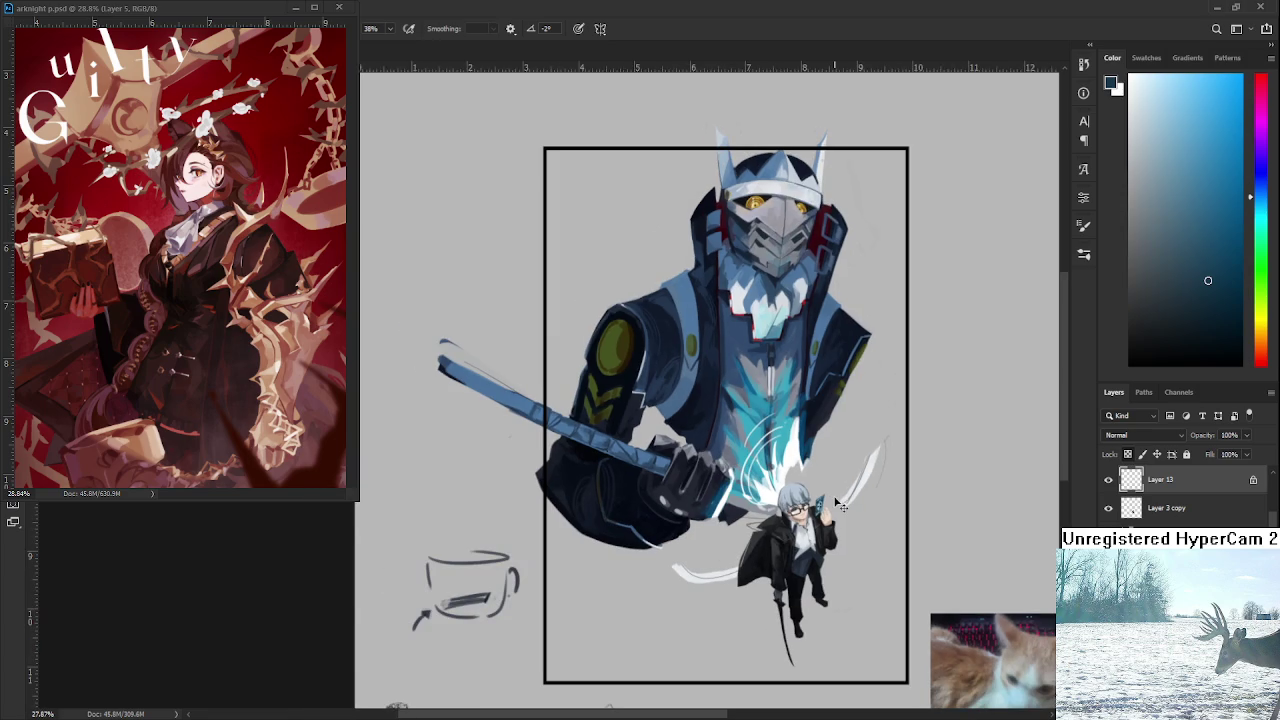
{"action": "scroll", "coordinate": [836, 505], "scroll_direction": "up", "scroll_amount": 3}
{"action": "scroll", "coordinate": [830, 510], "scroll_direction": "up", "scroll_amount": 2}
{"action": "scroll", "coordinate": [825, 515], "scroll_direction": "up", "scroll_amount": 3}
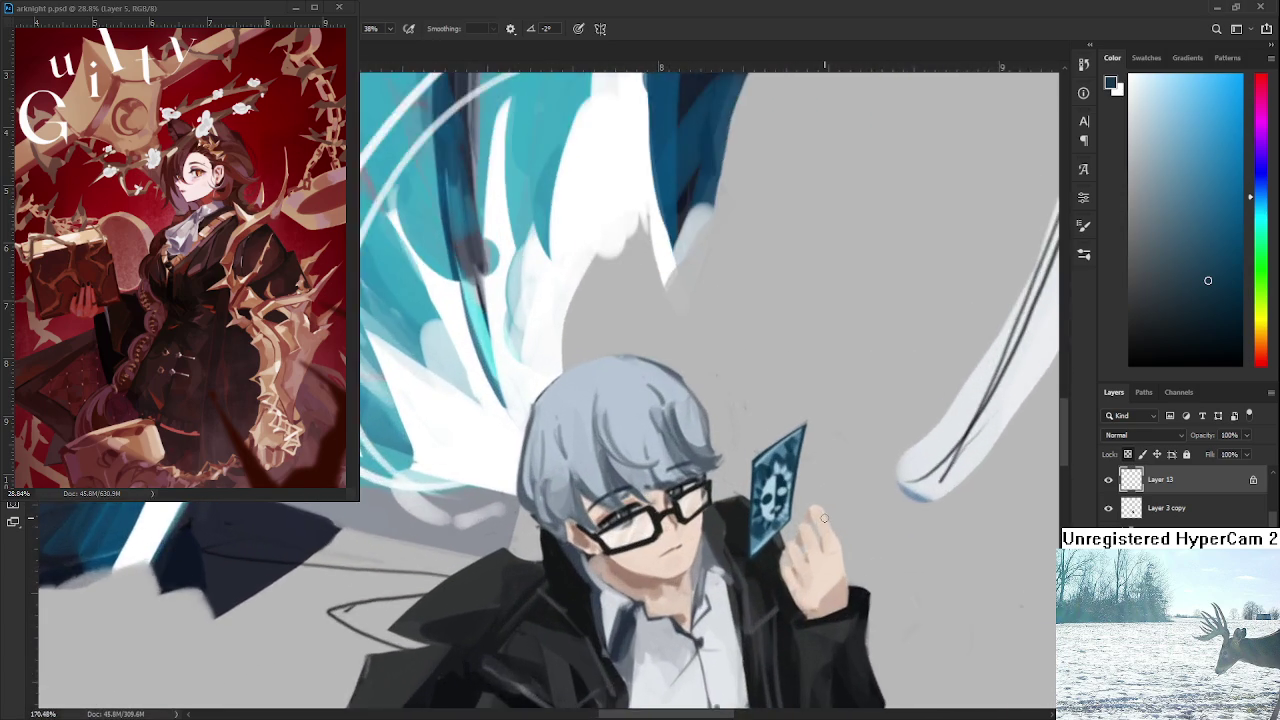
{"action": "scroll", "coordinate": [821, 518], "scroll_direction": "up", "scroll_amount": 2}
{"action": "scroll", "coordinate": [820, 515], "scroll_direction": "up", "scroll_amount": 1}
{"action": "scroll", "coordinate": [805, 510], "scroll_direction": "down", "scroll_amount": 2}
{"action": "scroll", "coordinate": [785, 502], "scroll_direction": "up", "scroll_amount": 1}
{"action": "scroll", "coordinate": [765, 496], "scroll_direction": "up", "scroll_amount": 2}
Darken the sampled shade, extend the card's lower-left edge in light blue, then lighten the colour.
{"action": "left_click", "coordinate": [765, 480], "text": "alt"}
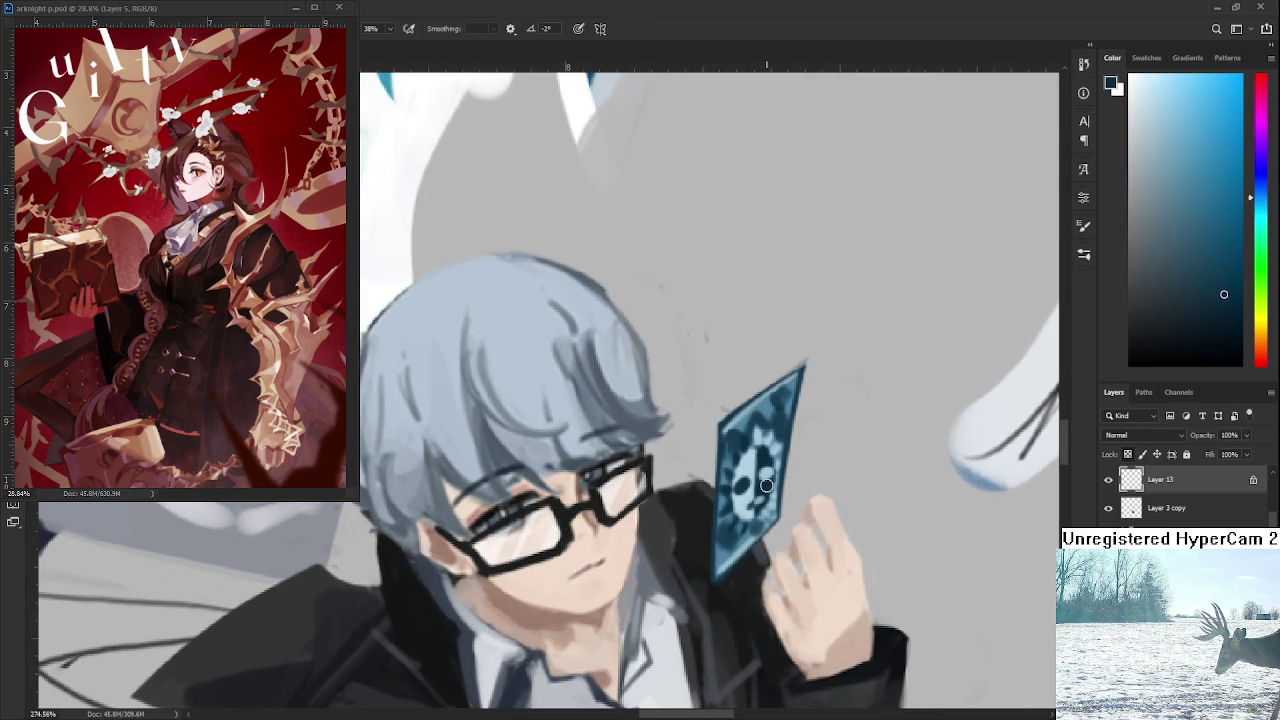
{"action": "left_click", "coordinate": [1227, 336]}
{"action": "left_click_drag", "start_coordinate": [731, 505], "coordinate": [717, 576]}
{"action": "left_click", "coordinate": [1230, 308]}
Fine-tune the light blue shade in the Color panel, zooming around the card.
{"action": "left_click", "coordinate": [1227, 305]}
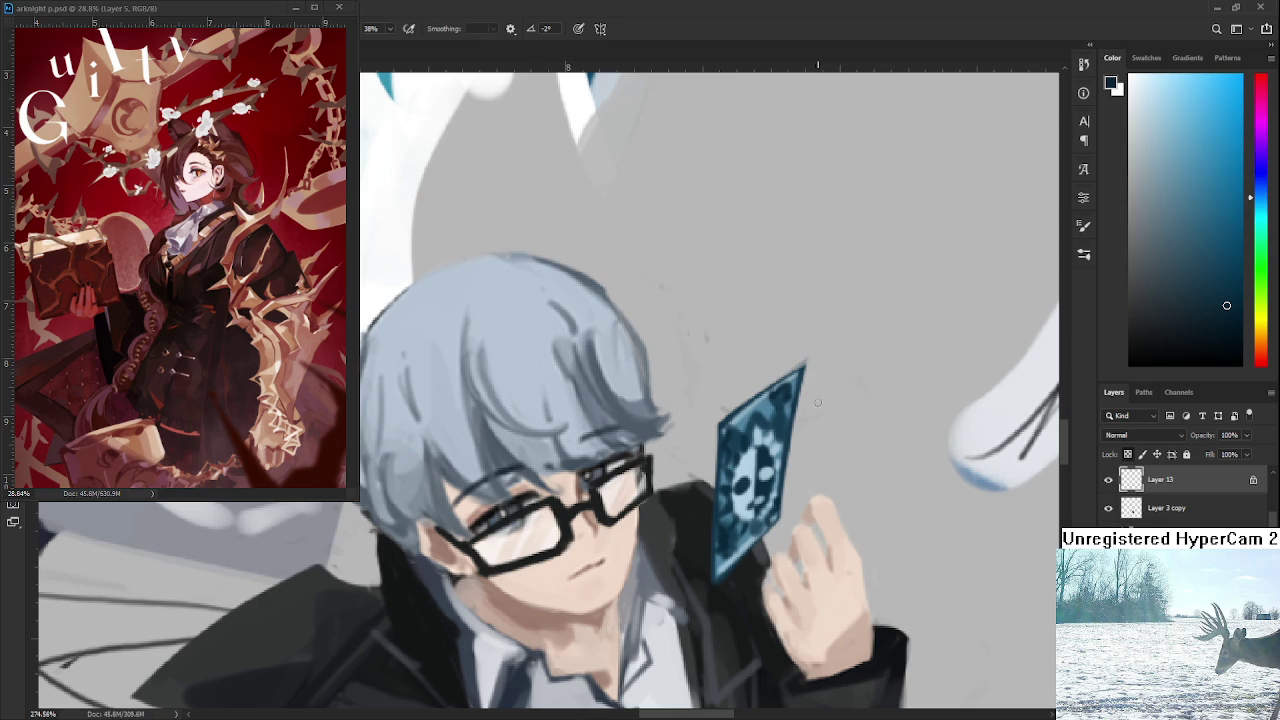
{"action": "scroll", "coordinate": [818, 403], "scroll_direction": "down", "scroll_amount": 2}
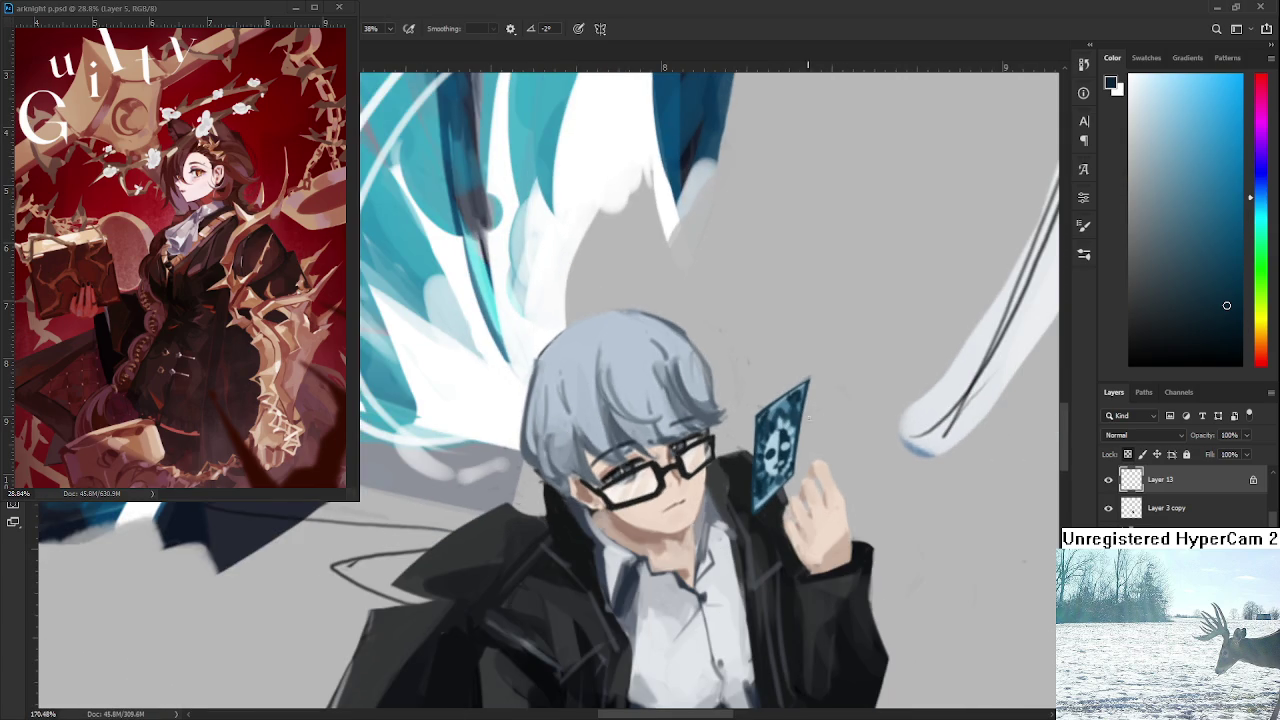
{"action": "scroll", "coordinate": [860, 429], "scroll_direction": "down", "scroll_amount": 2}
{"action": "scroll", "coordinate": [860, 429], "scroll_direction": "down", "scroll_amount": 2}
{"action": "scroll", "coordinate": [860, 429], "scroll_direction": "down", "scroll_amount": 1}
{"action": "scroll", "coordinate": [860, 429], "scroll_direction": "up", "scroll_amount": 1}
{"action": "scroll", "coordinate": [860, 429], "scroll_direction": "up", "scroll_amount": 1}
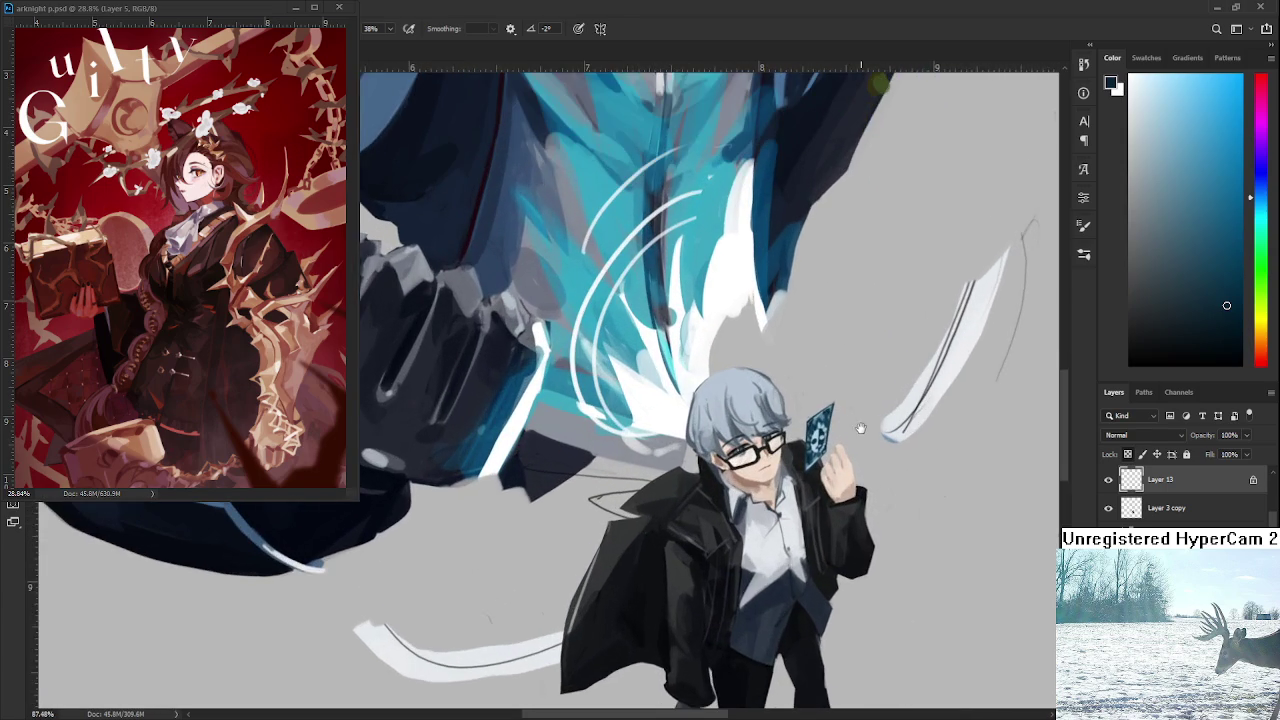
{"action": "scroll", "coordinate": [870, 460], "scroll_direction": "up", "scroll_amount": 1}
Zoom out to check the composition and sample a light blue-grey from the card.
{"action": "scroll", "coordinate": [877, 481], "scroll_direction": "down", "scroll_amount": 1}
{"action": "scroll", "coordinate": [877, 481], "scroll_direction": "down", "scroll_amount": 1}
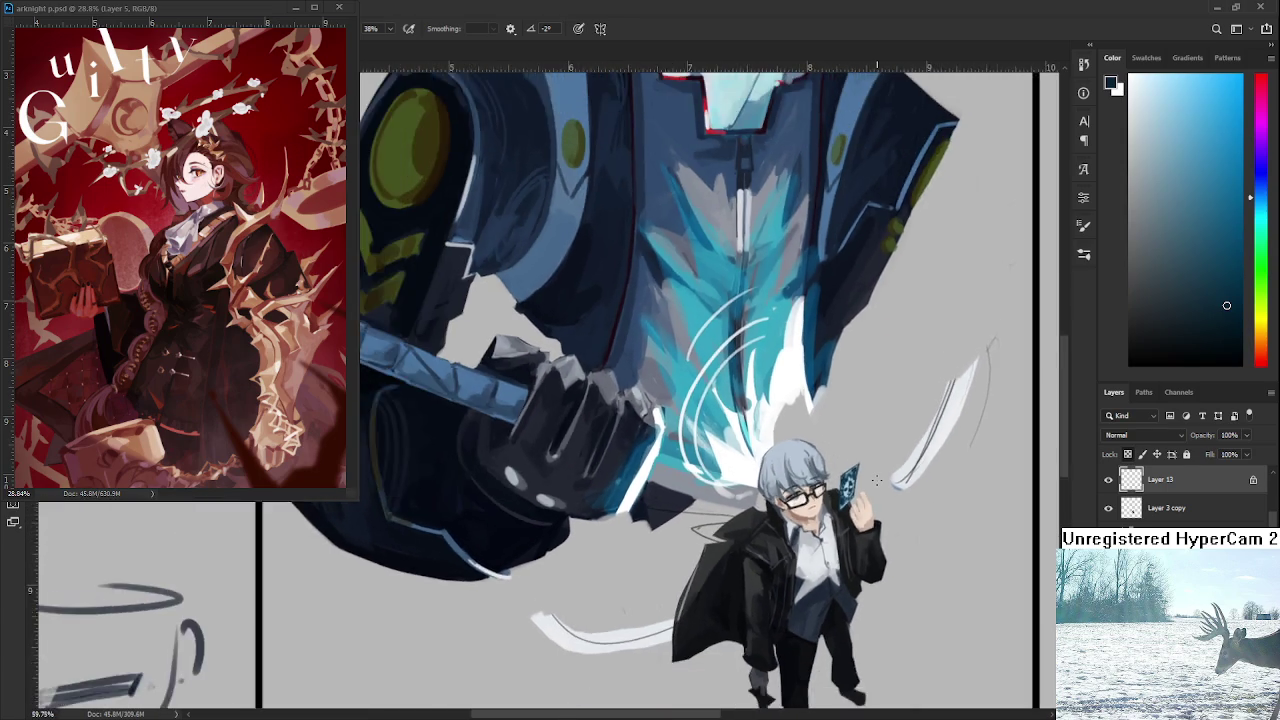
{"action": "scroll", "coordinate": [877, 481], "scroll_direction": "down", "scroll_amount": 1}
{"action": "scroll", "coordinate": [877, 481], "scroll_direction": "down", "scroll_amount": 1}
{"action": "scroll", "coordinate": [877, 481], "scroll_direction": "down", "scroll_amount": 1}
{"action": "scroll", "coordinate": [877, 481], "scroll_direction": "up", "scroll_amount": 1}
{"action": "scroll", "coordinate": [875, 481], "scroll_direction": "up", "scroll_amount": 5}
{"action": "scroll", "coordinate": [872, 480], "scroll_direction": "up", "scroll_amount": 3}
{"action": "scroll", "coordinate": [872, 480], "scroll_direction": "down", "scroll_amount": 1}
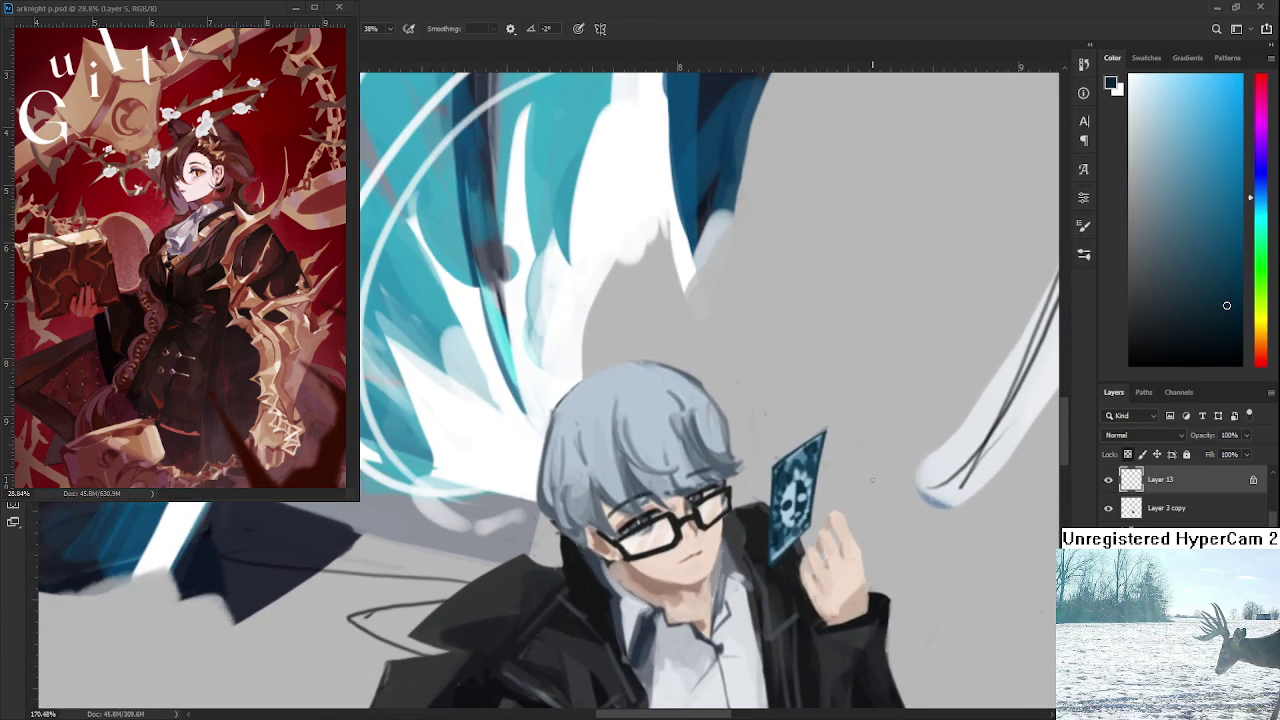
{"action": "left_click", "coordinate": [806, 457], "text": "alt"}
Add a new layer above Layer 13 and choose a brighter blue for painting.
{"action": "key", "text": "ctrl+shift+alt+n"}
{"action": "left_click", "coordinate": [1218, 170]}
{"action": "scroll", "coordinate": [1140, 436], "scroll_direction": "down", "scroll_amount": 3}
{"action": "scroll", "coordinate": [1130, 436], "scroll_direction": "down", "scroll_amount": 3}
{"action": "scroll", "coordinate": [1125, 436], "scroll_direction": "down", "scroll_amount": 2}
{"action": "scroll", "coordinate": [1125, 436], "scroll_direction": "down", "scroll_amount": 2}
{"action": "scroll", "coordinate": [1140, 436], "scroll_direction": "down", "scroll_amount": 2}
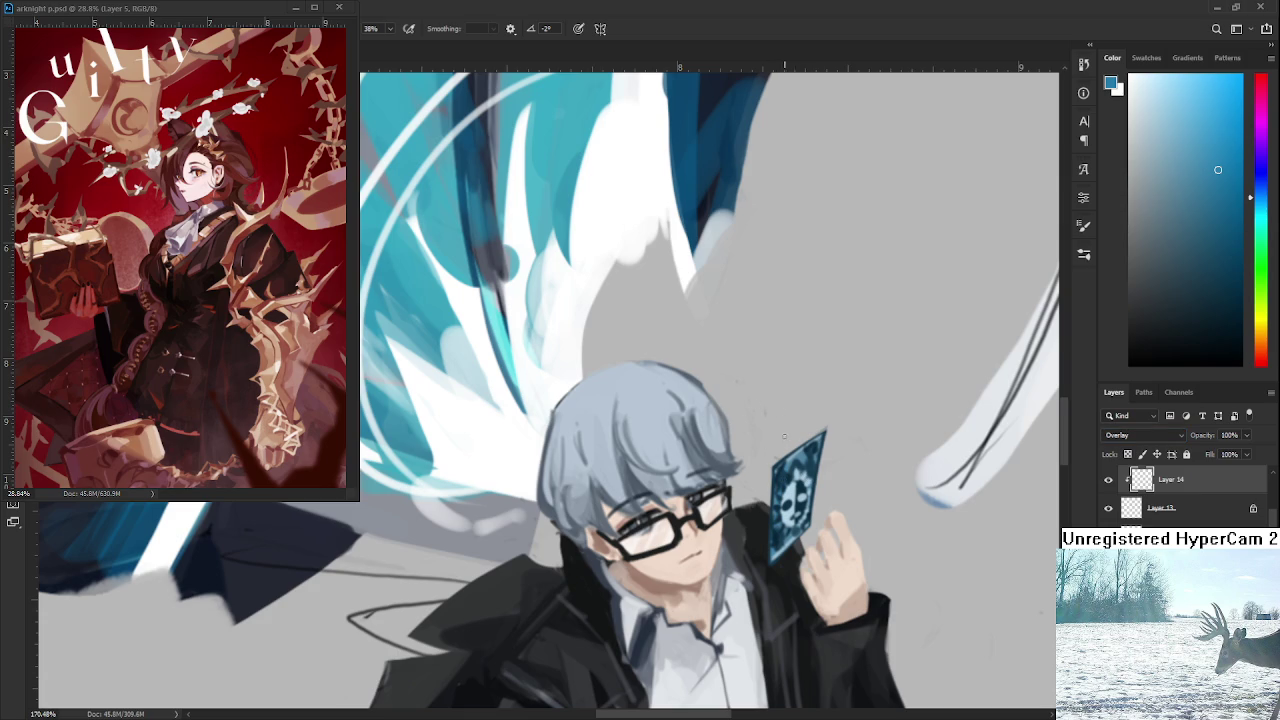
Paint a blue glow over the tarot card, undoing the extra stroke.
{"action": "left_click_drag", "start_coordinate": [790, 465], "coordinate": [800, 505]}
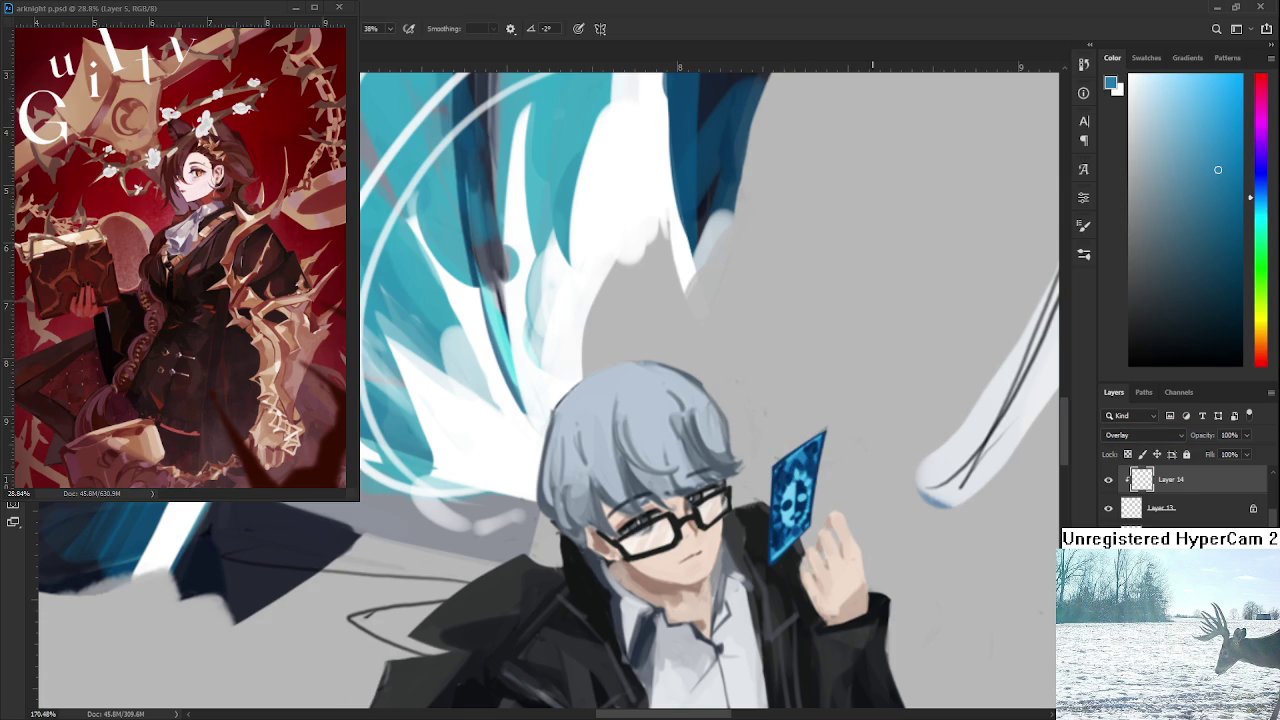
{"action": "left_click_drag", "start_coordinate": [790, 445], "coordinate": [800, 480]}
{"action": "key", "text": "ctrl+z"}
{"action": "scroll", "coordinate": [833, 469], "scroll_direction": "down", "scroll_amount": 5}
{"action": "scroll", "coordinate": [833, 469], "scroll_direction": "up", "scroll_amount": 1}
{"action": "scroll", "coordinate": [833, 469], "scroll_direction": "up", "scroll_amount": 1}
{"action": "scroll", "coordinate": [833, 469], "scroll_direction": "up", "scroll_amount": 1}
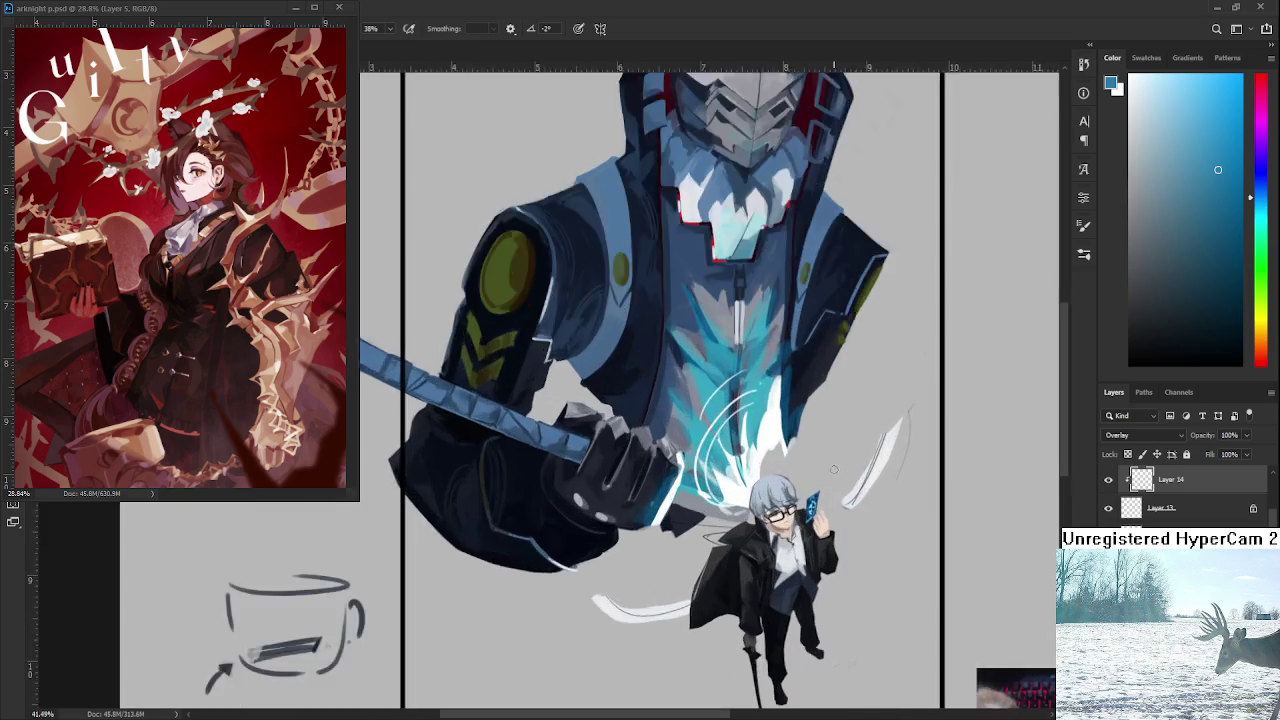
{"action": "scroll", "coordinate": [833, 469], "scroll_direction": "up", "scroll_amount": 2}
{"action": "scroll", "coordinate": [833, 469], "scroll_direction": "up", "scroll_amount": 1}
{"action": "scroll", "coordinate": [833, 469], "scroll_direction": "up", "scroll_amount": 1}
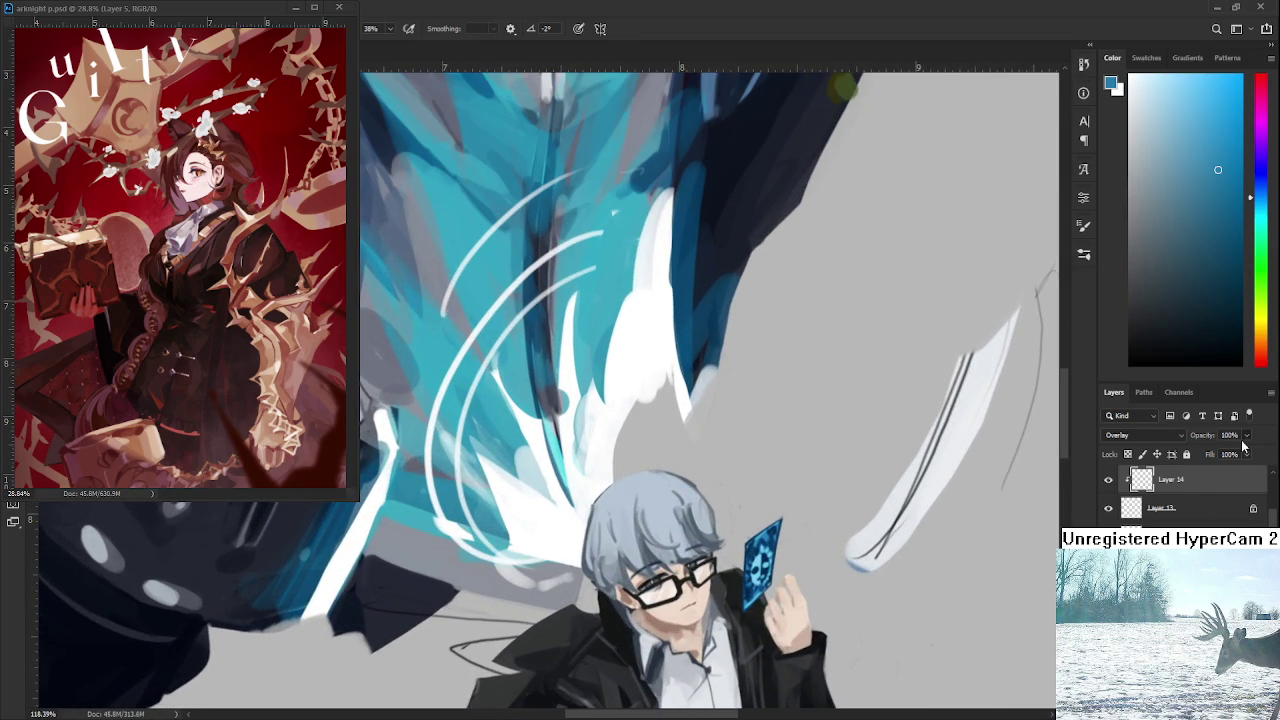
Lower the overlay layer's opacity to 37%.
{"action": "left_click_drag", "start_coordinate": [1246, 441], "coordinate": [1217, 458]}
{"action": "scroll", "coordinate": [940, 503], "scroll_direction": "down", "scroll_amount": 1}
{"action": "scroll", "coordinate": [847, 463], "scroll_direction": "down", "scroll_amount": 1}
{"action": "scroll", "coordinate": [847, 463], "scroll_direction": "down", "scroll_amount": 1}
{"action": "scroll", "coordinate": [847, 463], "scroll_direction": "up", "scroll_amount": 1}
{"action": "scroll", "coordinate": [847, 463], "scroll_direction": "up", "scroll_amount": 1}
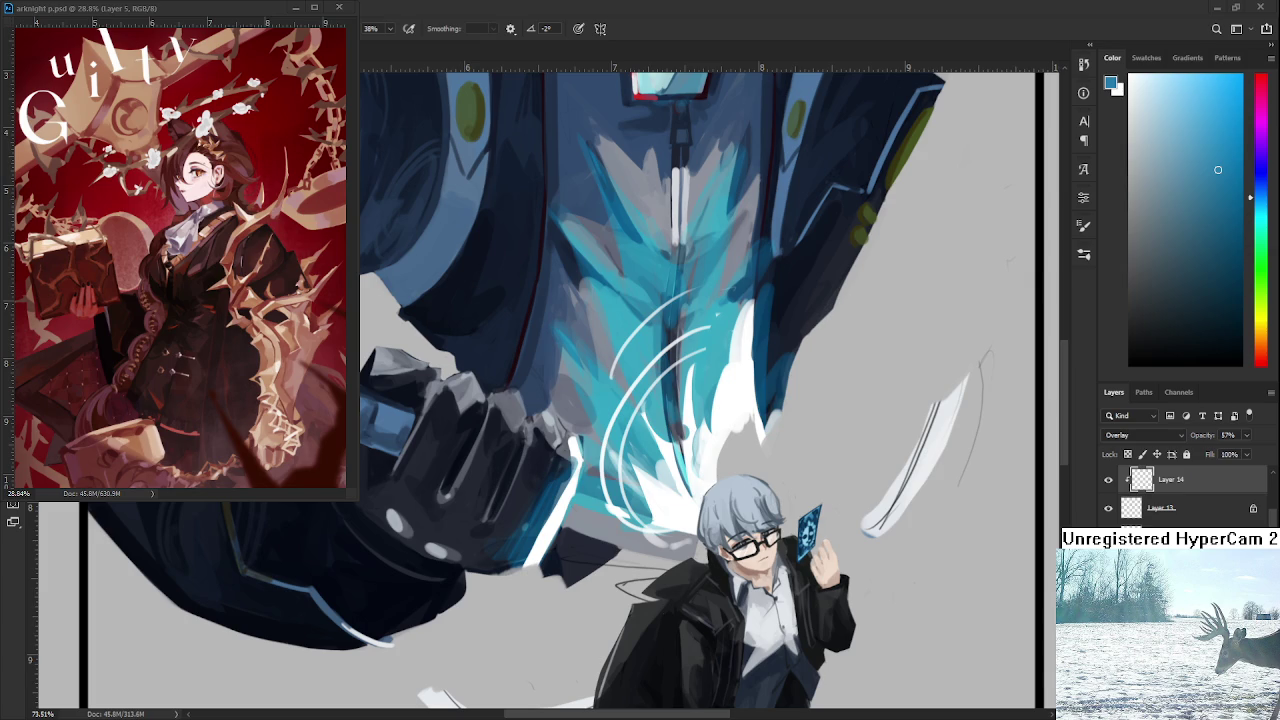
Alt-click the boy's hair to sample its pale blue-grey colour, zooming around the area.
{"action": "scroll", "coordinate": [678, 525], "scroll_direction": "up", "scroll_amount": 2}
{"action": "scroll", "coordinate": [700, 500], "scroll_direction": "up", "scroll_amount": 2}
{"action": "scroll", "coordinate": [737, 470], "scroll_direction": "up", "scroll_amount": 1}
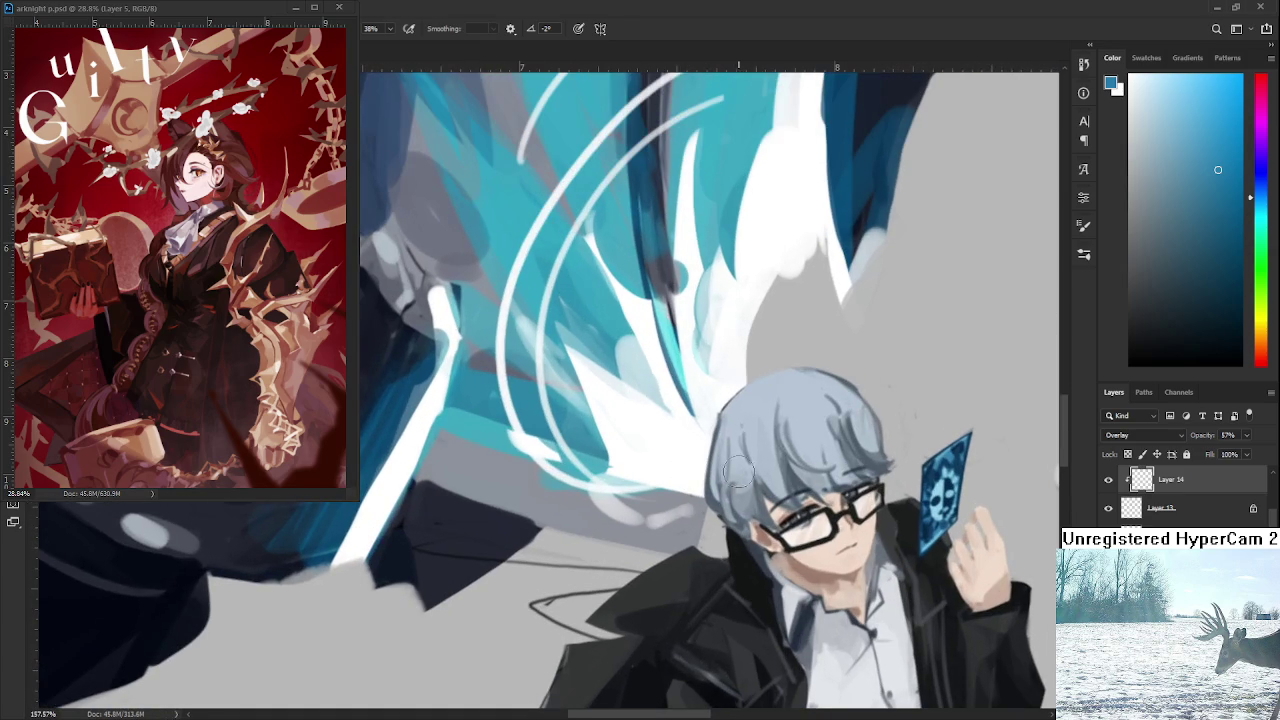
{"action": "left_click", "coordinate": [746, 500], "text": "alt"}
{"action": "scroll", "coordinate": [786, 462], "scroll_direction": "down", "scroll_amount": 2}
{"action": "scroll", "coordinate": [786, 462], "scroll_direction": "down", "scroll_amount": 1}
{"action": "scroll", "coordinate": [868, 478], "scroll_direction": "up", "scroll_amount": 1}
{"action": "scroll", "coordinate": [868, 478], "scroll_direction": "down", "scroll_amount": 1}
{"action": "scroll", "coordinate": [868, 478], "scroll_direction": "down", "scroll_amount": 1}
{"action": "scroll", "coordinate": [868, 478], "scroll_direction": "down", "scroll_amount": 1}
{"action": "scroll", "coordinate": [868, 478], "scroll_direction": "up", "scroll_amount": 1}
{"action": "scroll", "coordinate": [868, 478], "scroll_direction": "up", "scroll_amount": 1}
{"action": "scroll", "coordinate": [868, 478], "scroll_direction": "up", "scroll_amount": 1}
Compare the card with the overlay glow hidden and shown, then delete Layer 14.
{"action": "left_click", "coordinate": [1108, 480]}
{"action": "left_click", "coordinate": [1108, 480]}
{"action": "scroll", "coordinate": [946, 469], "scroll_direction": "up", "scroll_amount": 1}
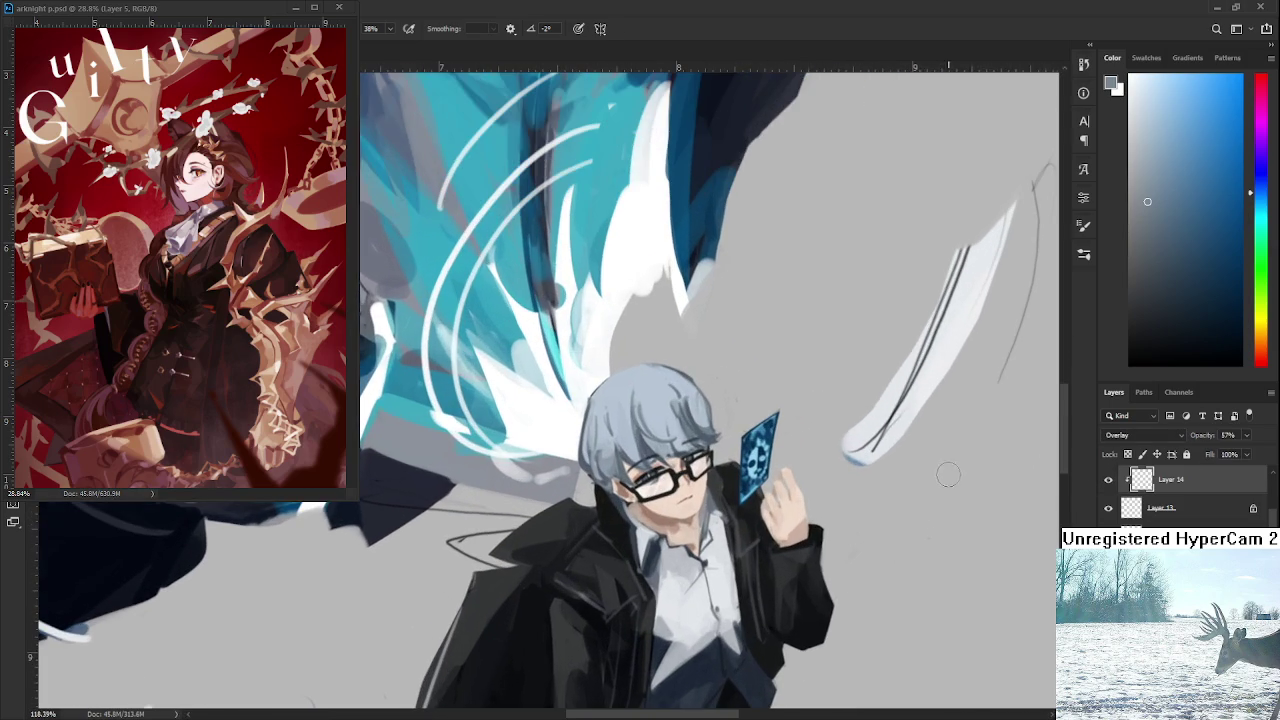
{"action": "left_click_drag", "start_coordinate": [1222, 455], "coordinate": [1231, 457]}
{"action": "key", "text": "Delete"}
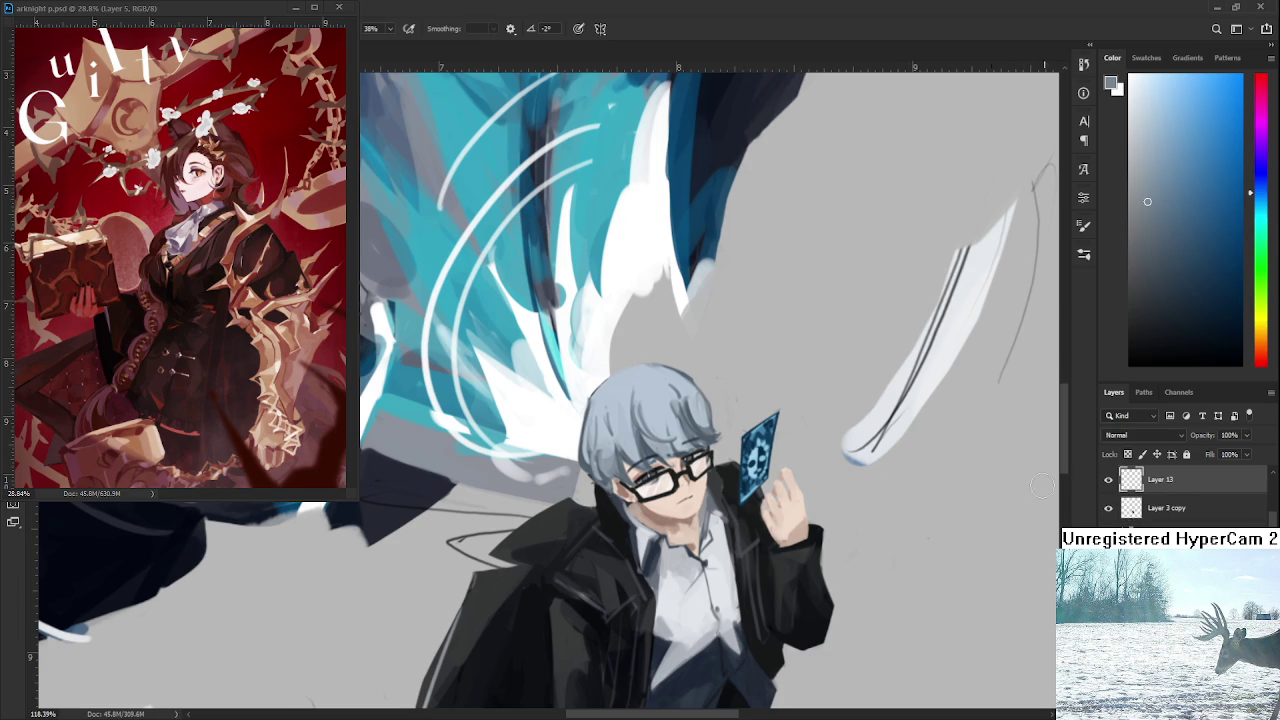
Lasso the card and raised hand and slightly resize them with Free Transform.
{"action": "left_click_drag", "start_coordinate": [741, 441], "coordinate": [773, 467]}
{"action": "key", "text": "ctrl+t"}
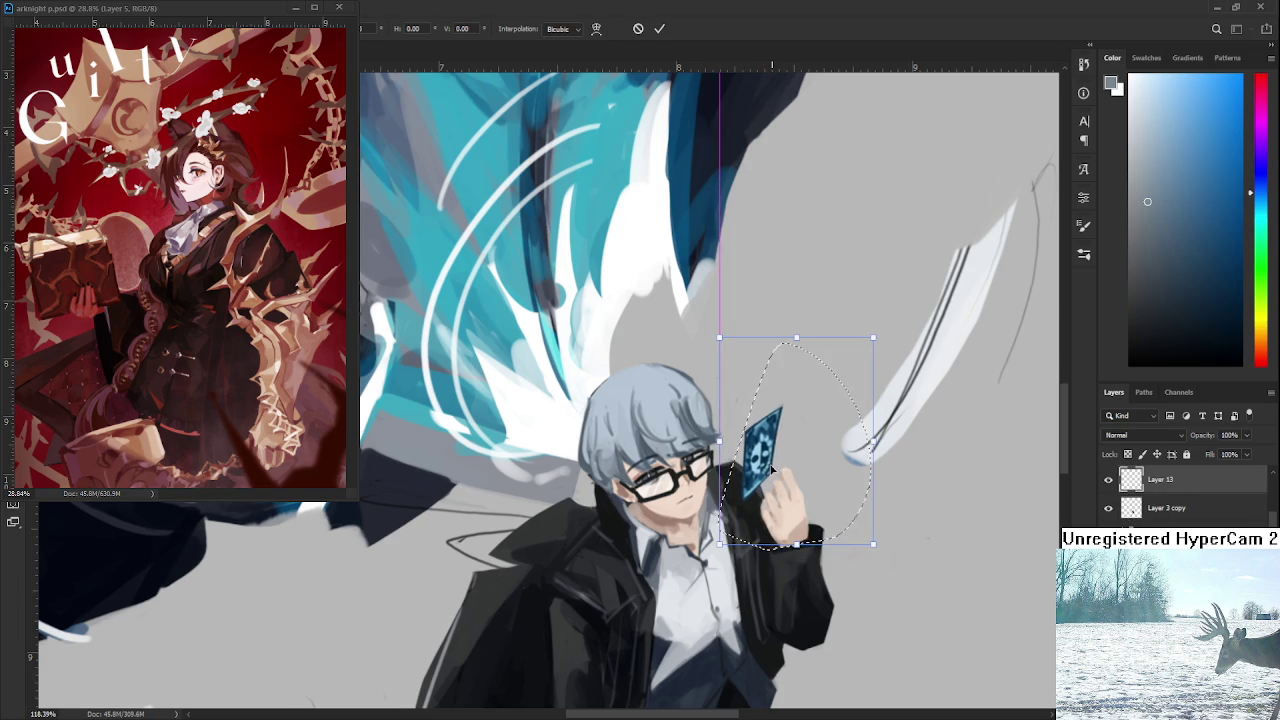
{"action": "key", "text": "Return"}
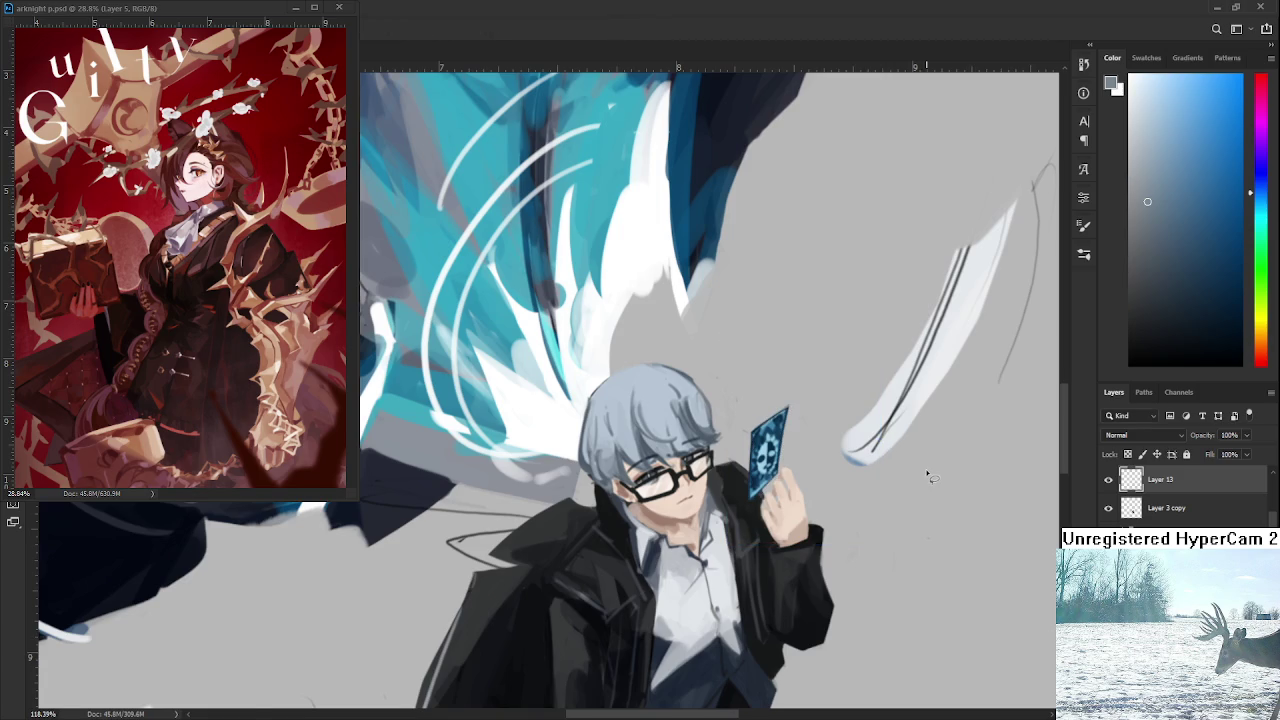
{"action": "scroll", "coordinate": [926, 472], "scroll_direction": "down", "scroll_amount": 2}
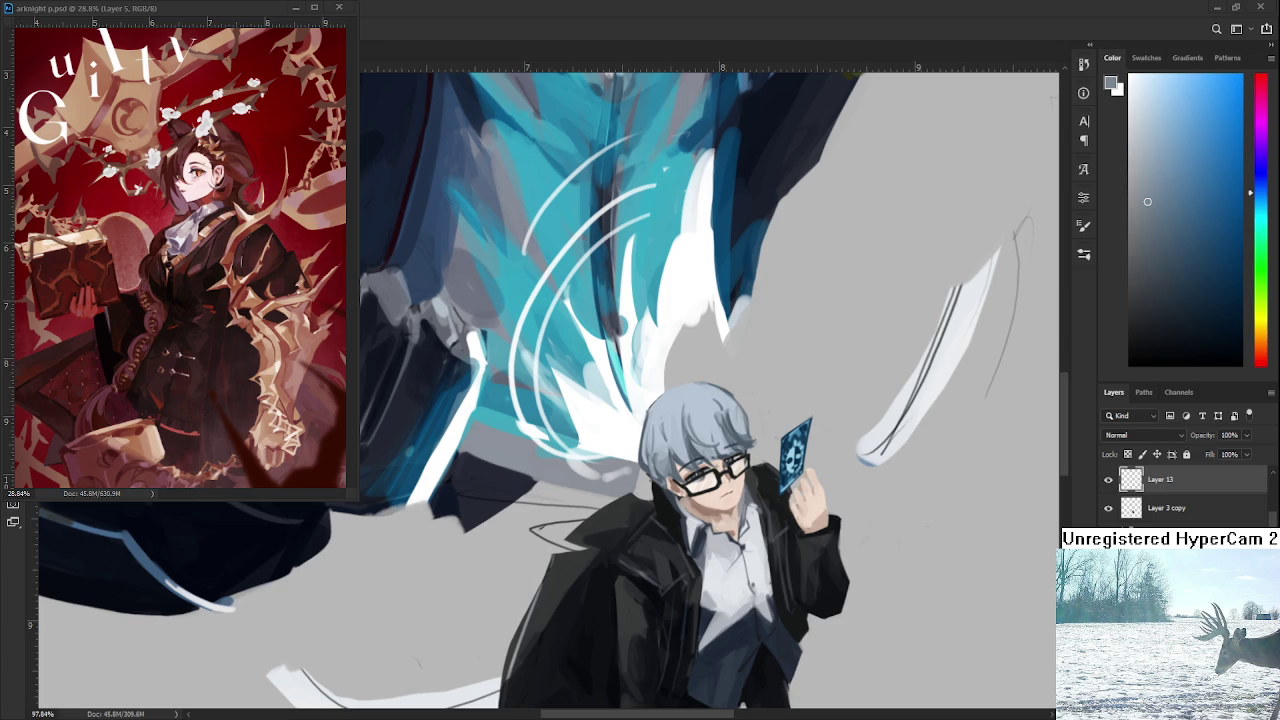
Mirror the canvas view horizontally and look over the drawing.
{"action": "scroll", "coordinate": [896, 493], "scroll_direction": "down", "scroll_amount": 2}
{"action": "scroll", "coordinate": [890, 496], "scroll_direction": "down", "scroll_amount": 2}
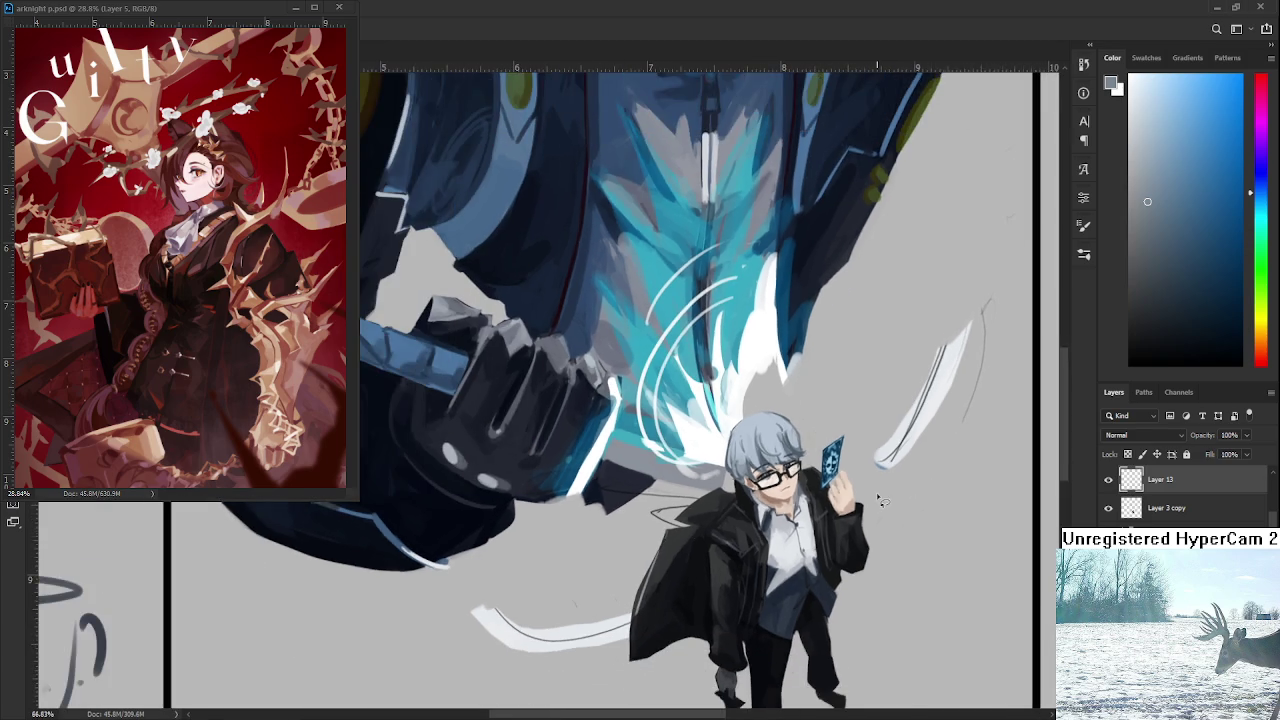
{"action": "scroll", "coordinate": [880, 500], "scroll_direction": "down", "scroll_amount": 1}
{"action": "scroll", "coordinate": [860, 510], "scroll_direction": "up", "scroll_amount": 2}
{"action": "scroll", "coordinate": [830, 525], "scroll_direction": "up", "scroll_amount": 2}
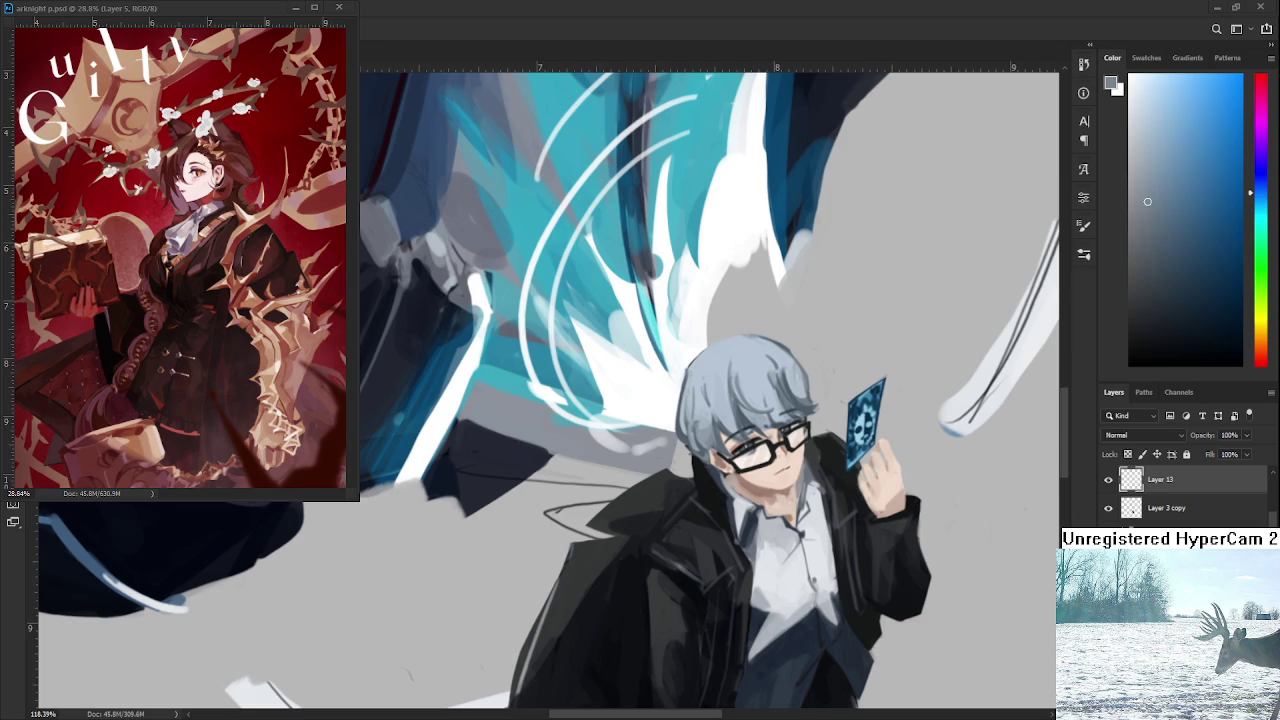
{"action": "scroll", "coordinate": [870, 500], "scroll_direction": "down", "scroll_amount": 2}
{"action": "scroll", "coordinate": [885, 480], "scroll_direction": "down", "scroll_amount": 2}
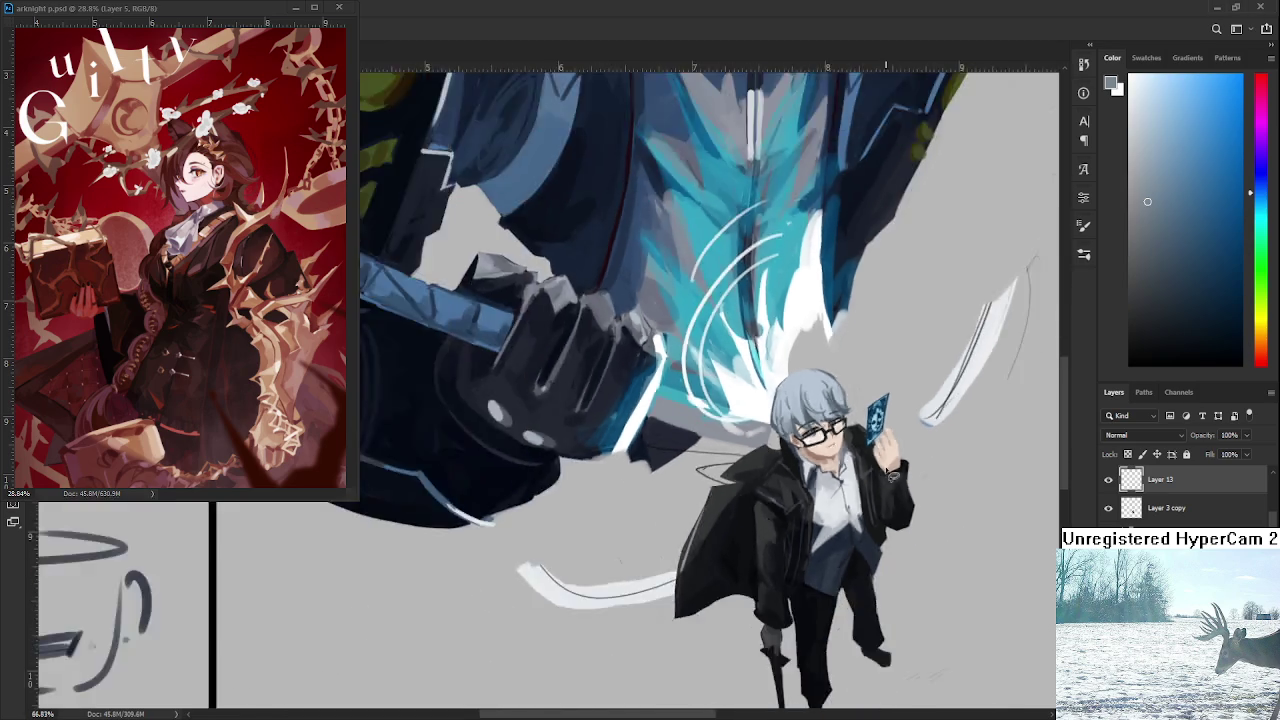
{"action": "scroll", "coordinate": [890, 476], "scroll_direction": "down", "scroll_amount": 3}
{"action": "scroll", "coordinate": [900, 470], "scroll_direction": "down", "scroll_amount": 2}
{"action": "scroll", "coordinate": [920, 462], "scroll_direction": "up", "scroll_amount": 1}
{"action": "scroll", "coordinate": [648, 468], "scroll_direction": "up", "scroll_amount": 2}
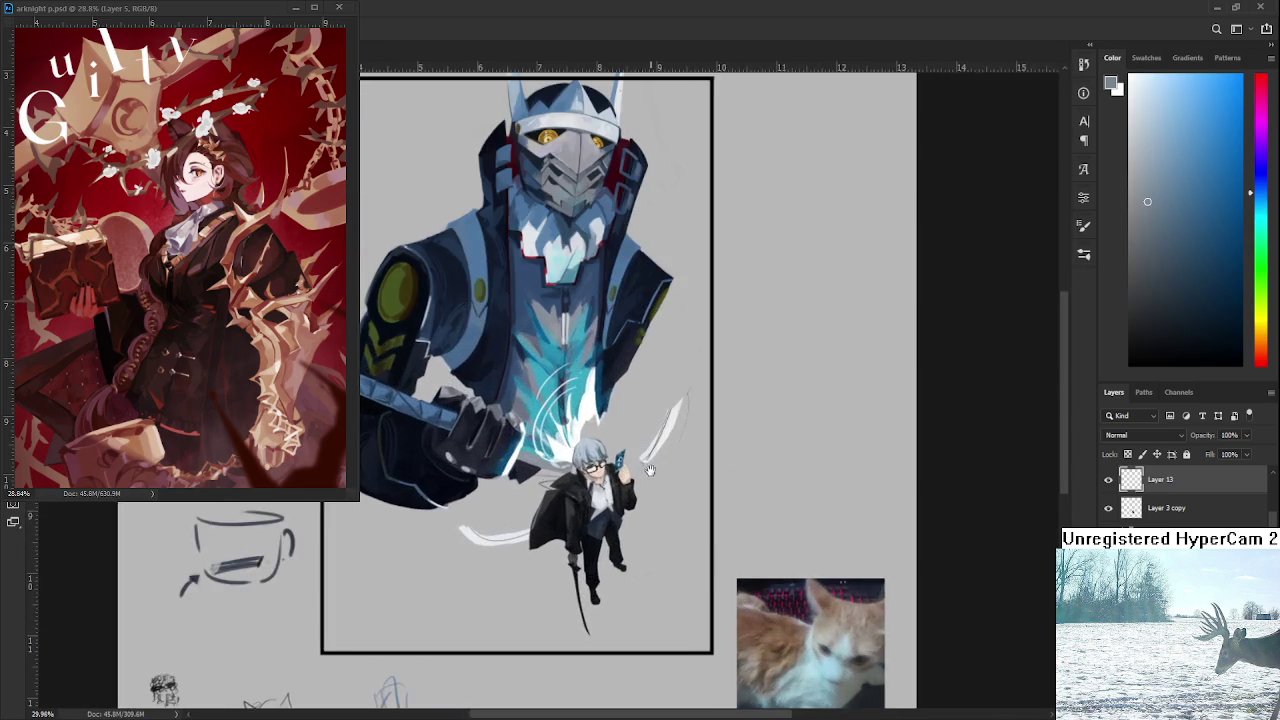
{"action": "scroll", "coordinate": [650, 466], "scroll_direction": "up", "scroll_amount": 1}
{"action": "scroll", "coordinate": [690, 460], "scroll_direction": "up", "scroll_amount": 2}
{"action": "scroll", "coordinate": [730, 455], "scroll_direction": "up", "scroll_amount": 2}
{"action": "scroll", "coordinate": [771, 447], "scroll_direction": "up", "scroll_amount": 2}
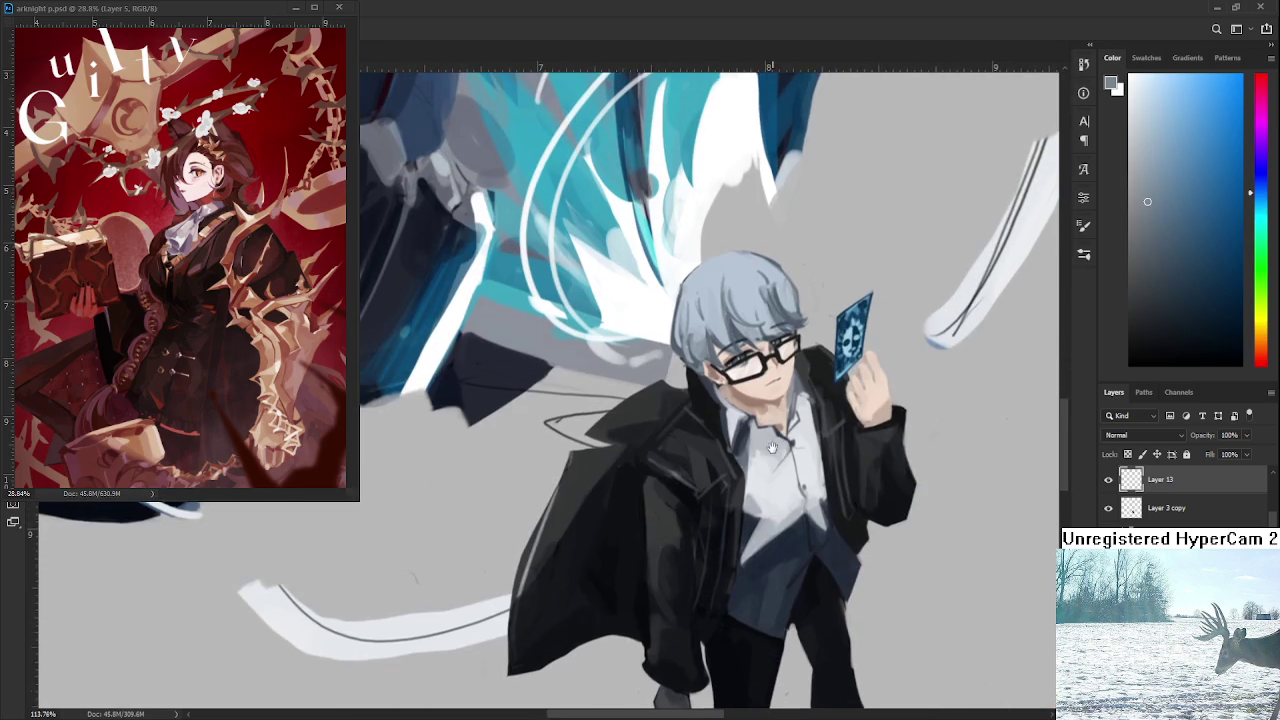
{"action": "scroll", "coordinate": [750, 470], "scroll_direction": "down", "scroll_amount": 1}
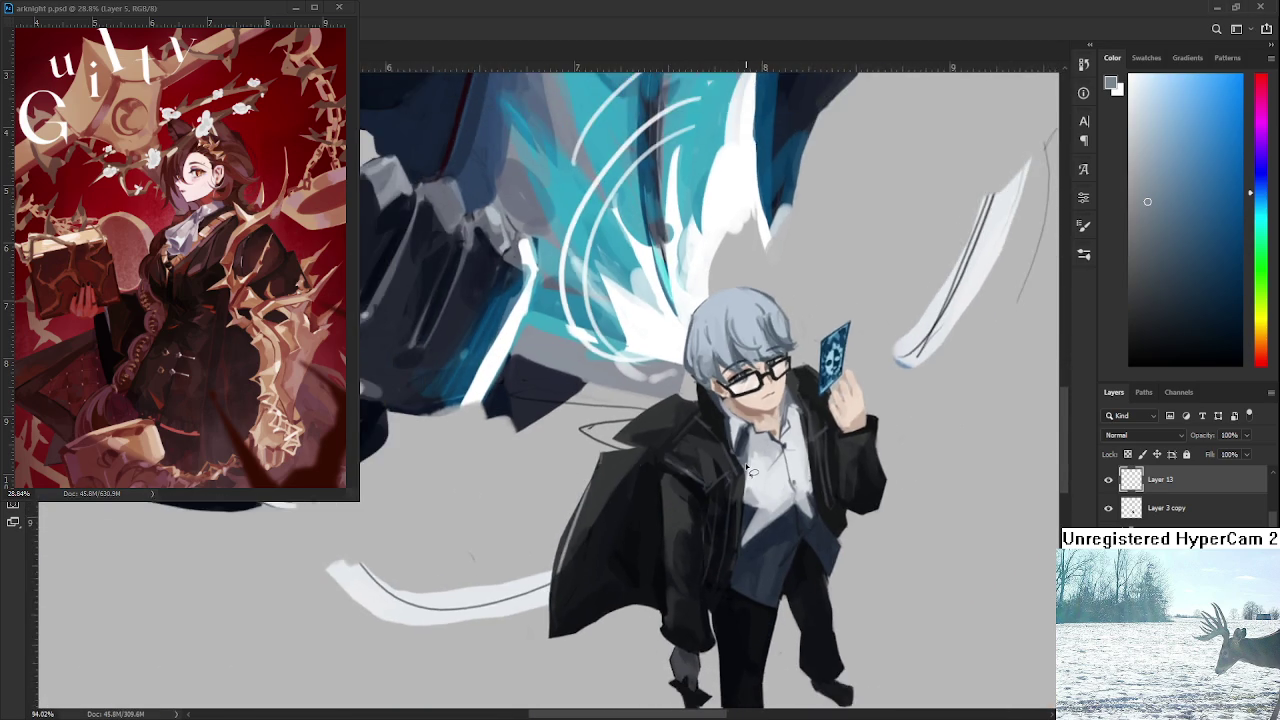
{"action": "scroll", "coordinate": [750, 470], "scroll_direction": "down", "scroll_amount": 2}
{"action": "scroll", "coordinate": [750, 470], "scroll_direction": "down", "scroll_amount": 1}
{"action": "scroll", "coordinate": [750, 470], "scroll_direction": "down", "scroll_amount": 1}
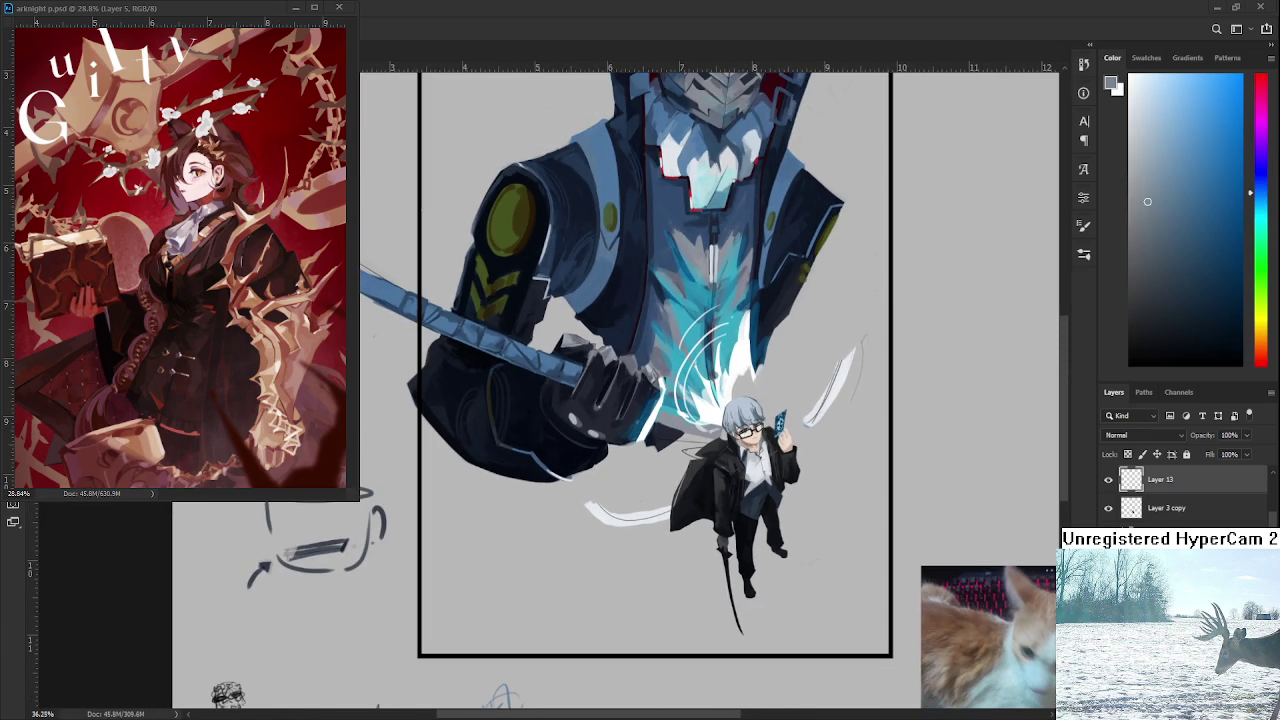
{"action": "scroll", "coordinate": [757, 500], "scroll_direction": "down", "scroll_amount": 2}
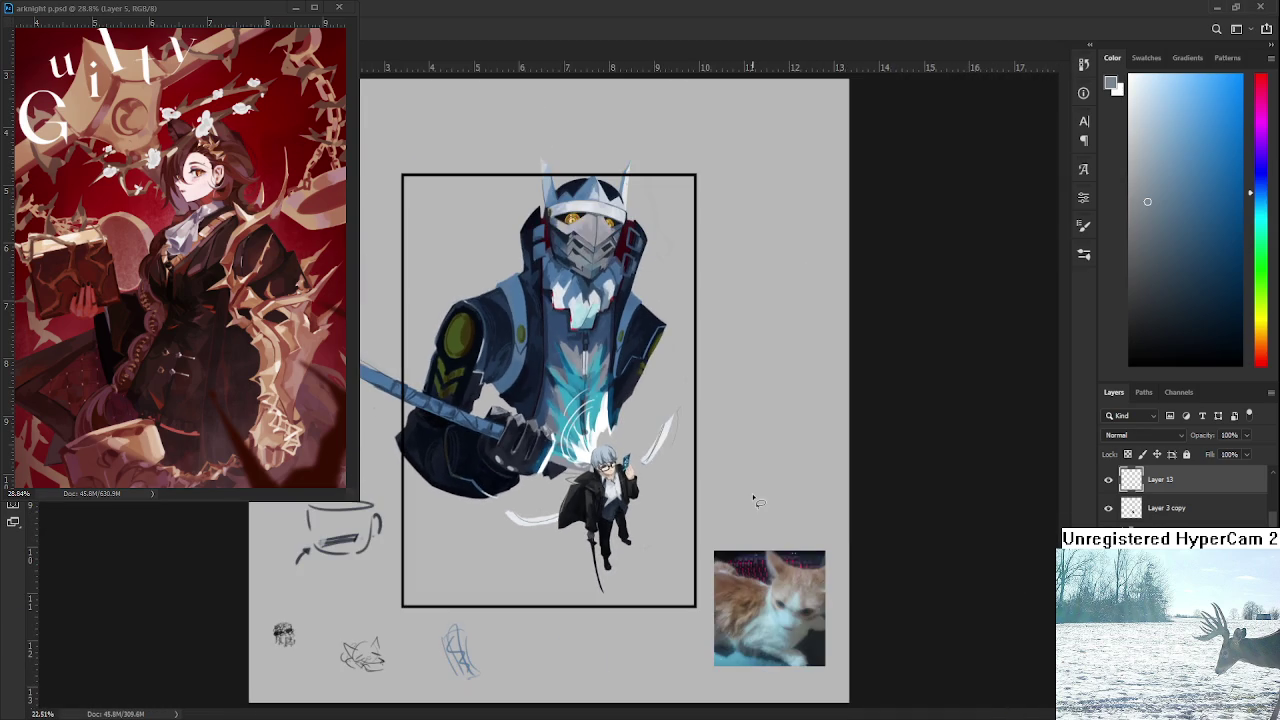
{"action": "scroll", "coordinate": [755, 505], "scroll_direction": "down", "scroll_amount": 1}
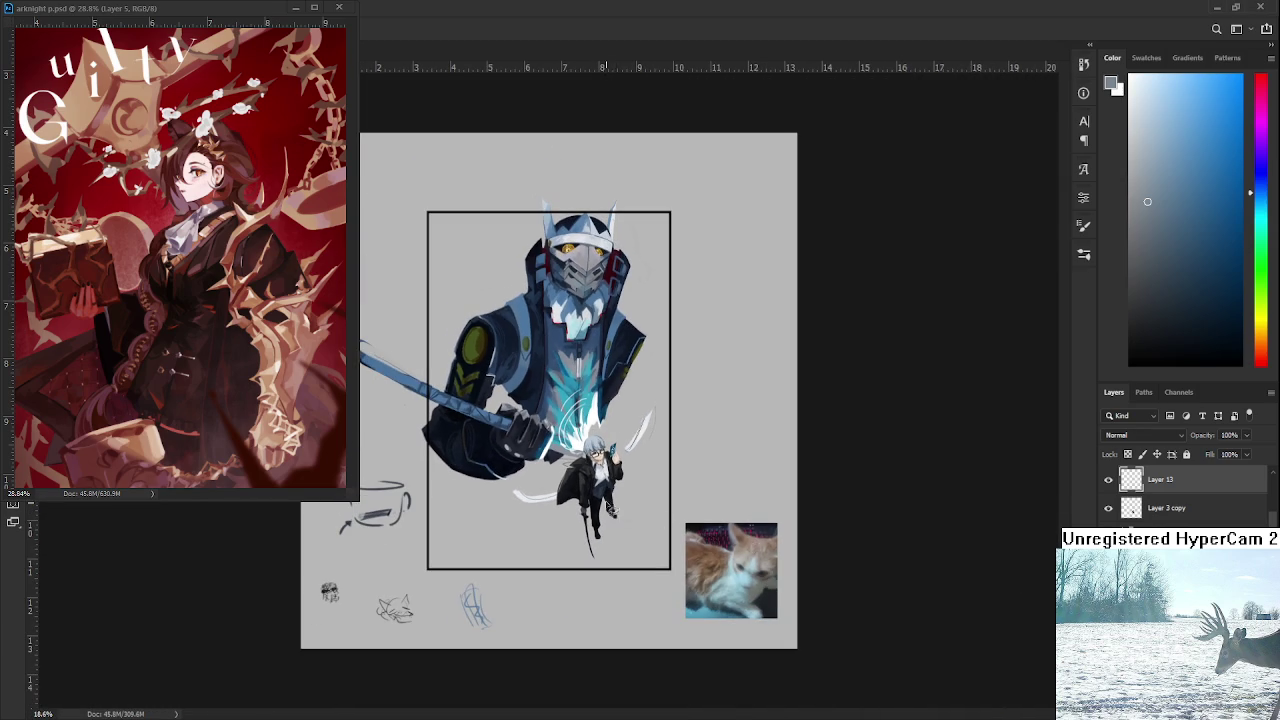
{"action": "scroll", "coordinate": [590, 463], "scroll_direction": "up", "scroll_amount": 2}
{"action": "scroll", "coordinate": [592, 455], "scroll_direction": "up", "scroll_amount": 2}
{"action": "scroll", "coordinate": [597, 445], "scroll_direction": "up", "scroll_amount": 2}
{"action": "scroll", "coordinate": [603, 433], "scroll_direction": "up", "scroll_amount": 2}
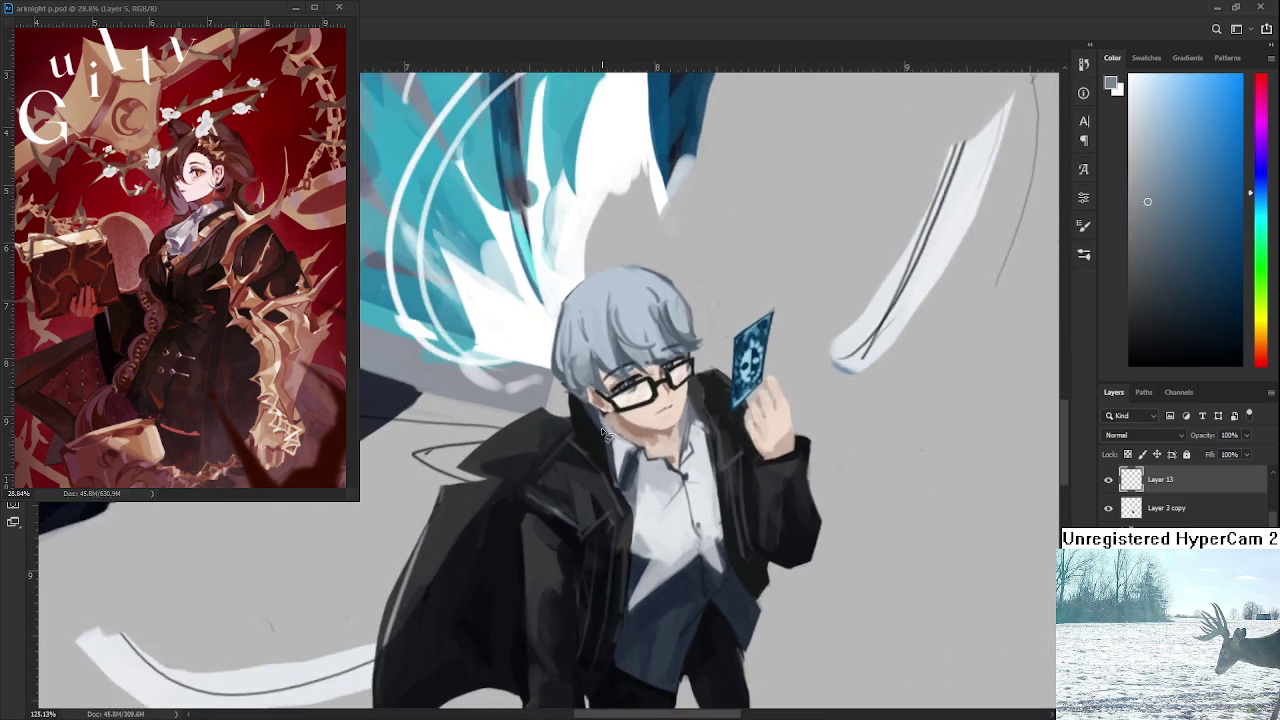
{"action": "scroll", "coordinate": [603, 433], "scroll_direction": "down", "scroll_amount": 2}
{"action": "scroll", "coordinate": [612, 424], "scroll_direction": "down", "scroll_amount": 1}
{"action": "scroll", "coordinate": [612, 412], "scroll_direction": "up", "scroll_amount": 2}
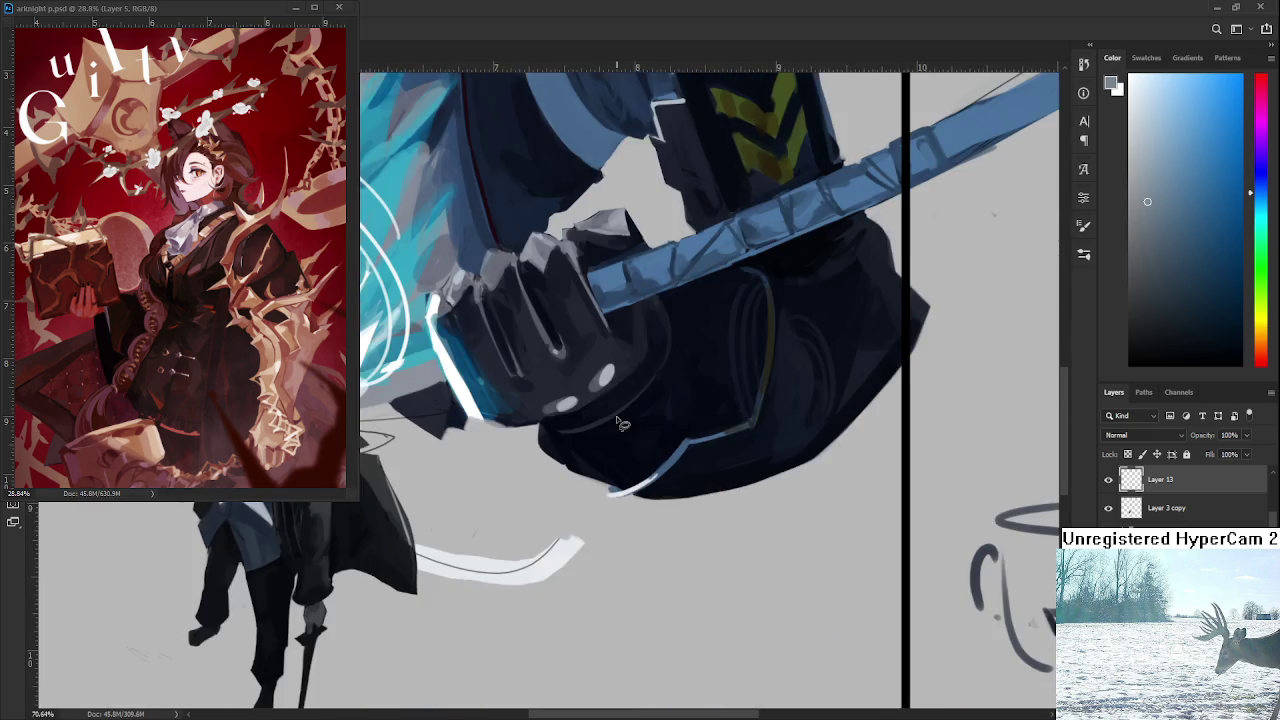
{"action": "key", "text": "h"}
{"action": "scroll", "coordinate": [702, 455], "scroll_direction": "up", "scroll_amount": 2}
{"action": "scroll", "coordinate": [706, 475], "scroll_direction": "up", "scroll_amount": 2}
{"action": "scroll", "coordinate": [712, 500], "scroll_direction": "up", "scroll_amount": 2}
{"action": "scroll", "coordinate": [718, 526], "scroll_direction": "up", "scroll_amount": 1}
{"action": "scroll", "coordinate": [718, 528], "scroll_direction": "down", "scroll_amount": 2}
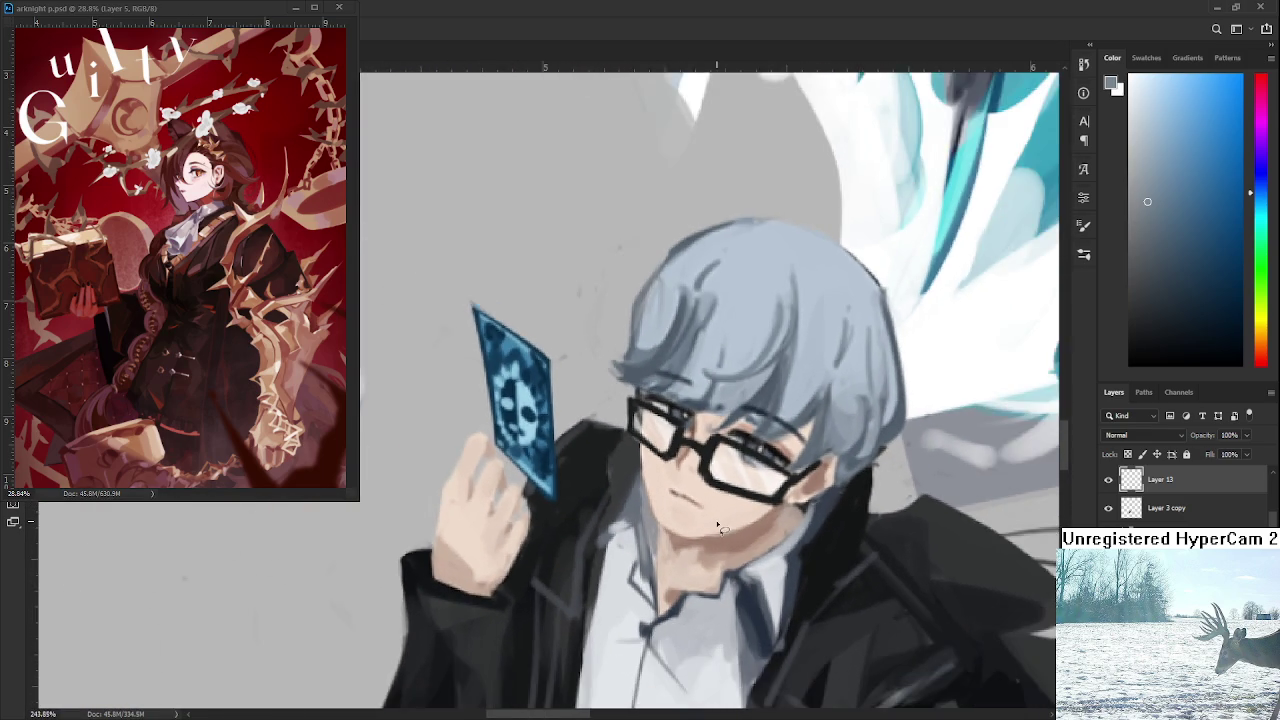
{"action": "scroll", "coordinate": [720, 528], "scroll_direction": "down", "scroll_amount": 1}
With the brush active, sample the boy's face skin tone as the painting colour.
{"action": "key", "text": "b"}
{"action": "left_click", "coordinate": [735, 528], "text": "alt"}
{"action": "scroll", "coordinate": [722, 515], "scroll_direction": "down", "scroll_amount": 2}
{"action": "scroll", "coordinate": [705, 495], "scroll_direction": "down", "scroll_amount": 1}
{"action": "scroll", "coordinate": [690, 475], "scroll_direction": "down", "scroll_amount": 1}
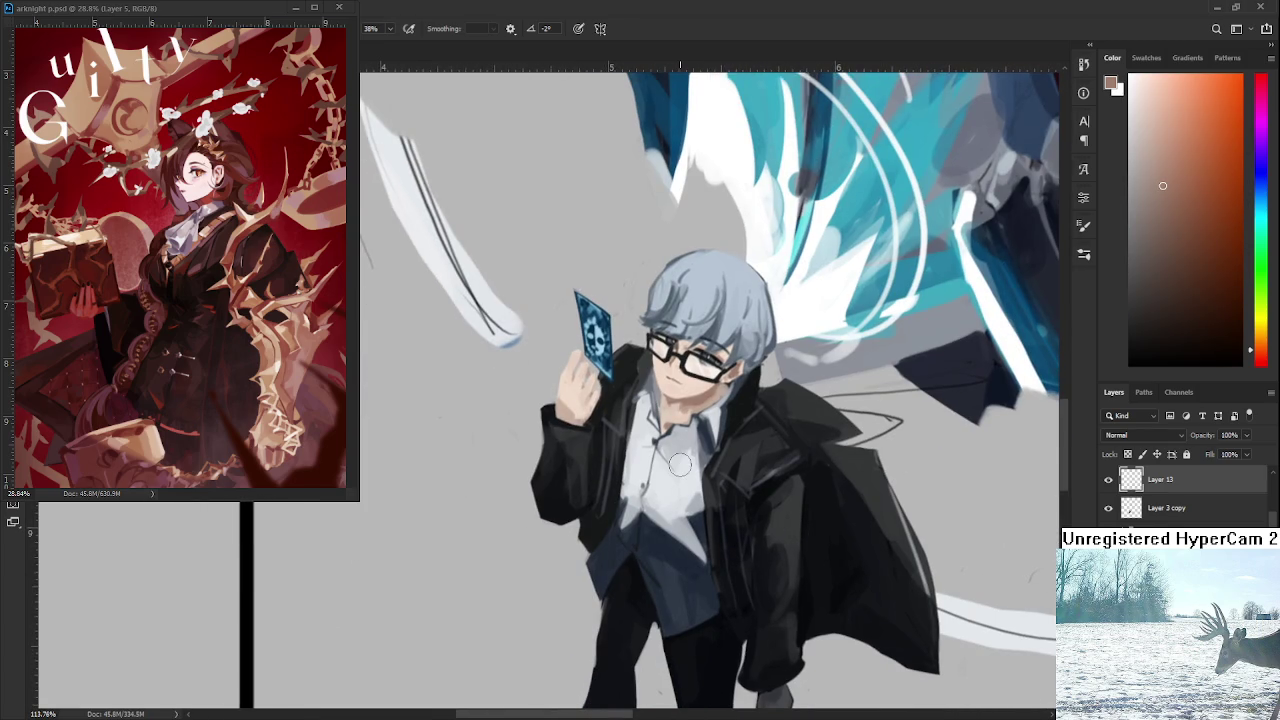
{"action": "scroll", "coordinate": [675, 450], "scroll_direction": "down", "scroll_amount": 1}
{"action": "scroll", "coordinate": [665, 420], "scroll_direction": "down", "scroll_amount": 1}
{"action": "scroll", "coordinate": [650, 390], "scroll_direction": "down", "scroll_amount": 1}
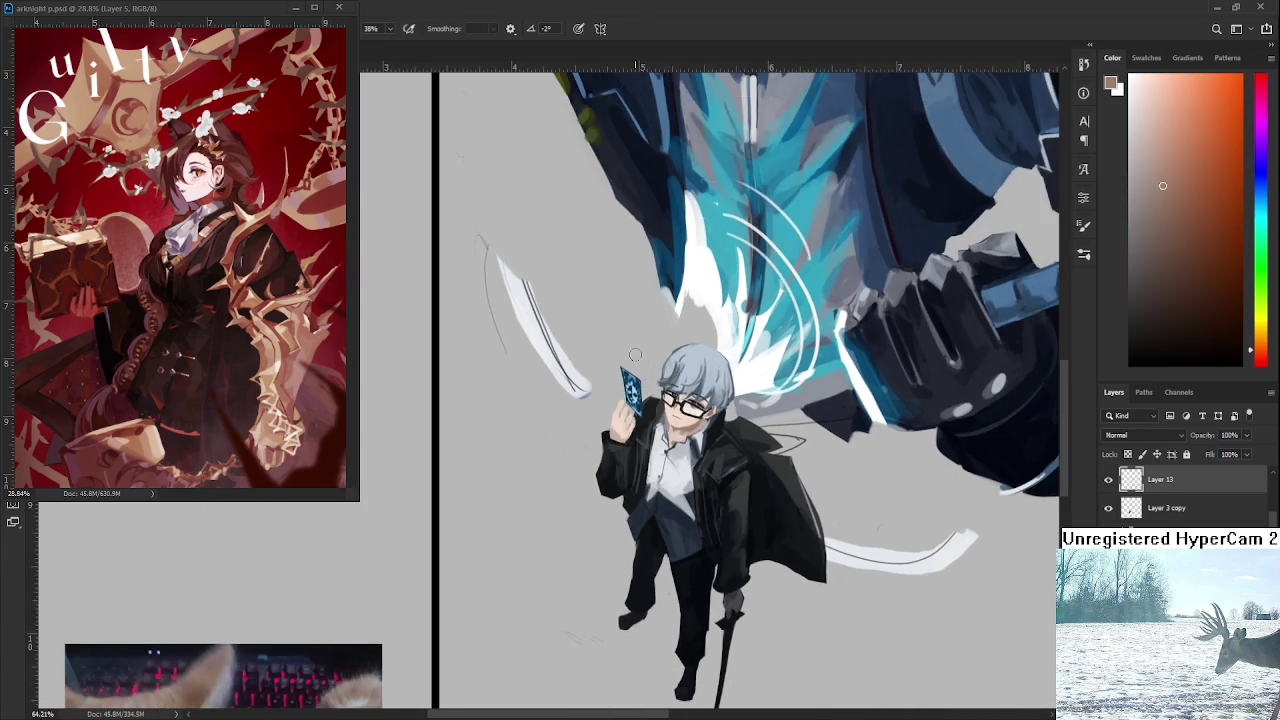
{"action": "scroll", "coordinate": [631, 342], "scroll_direction": "up", "scroll_amount": 2}
{"action": "scroll", "coordinate": [631, 342], "scroll_direction": "up", "scroll_amount": 1}
{"action": "scroll", "coordinate": [660, 355], "scroll_direction": "up", "scroll_amount": 1}
{"action": "scroll", "coordinate": [650, 390], "scroll_direction": "up", "scroll_amount": 1}
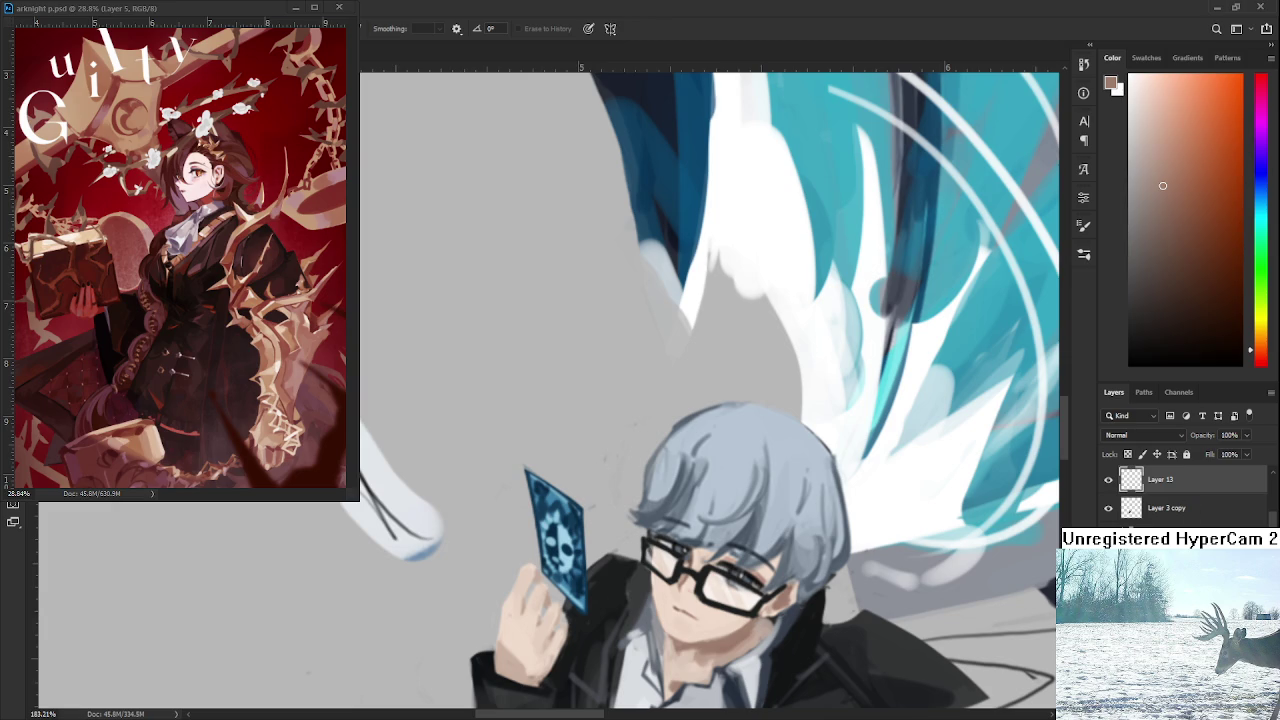
{"action": "left_click", "coordinate": [1130, 508]}
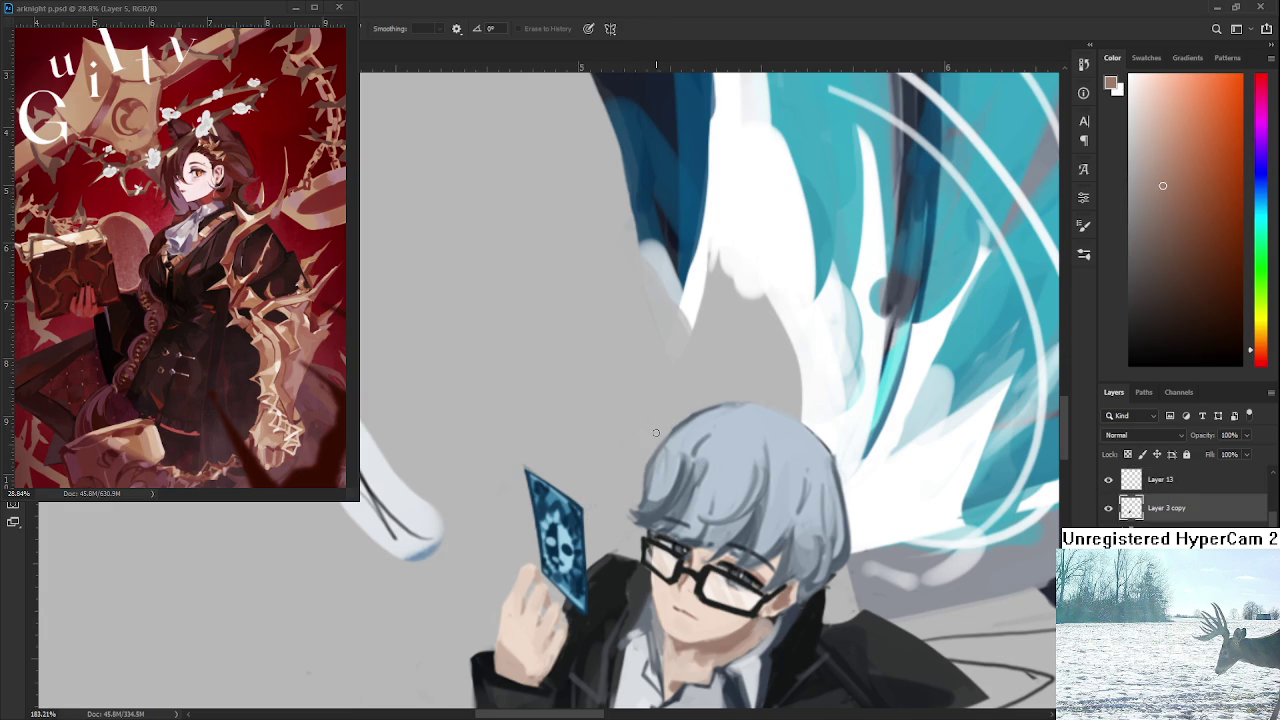
{"action": "scroll", "coordinate": [687, 343], "scroll_direction": "down", "scroll_amount": 2}
{"action": "scroll", "coordinate": [687, 343], "scroll_direction": "down", "scroll_amount": 2}
{"action": "scroll", "coordinate": [687, 343], "scroll_direction": "down", "scroll_amount": 1}
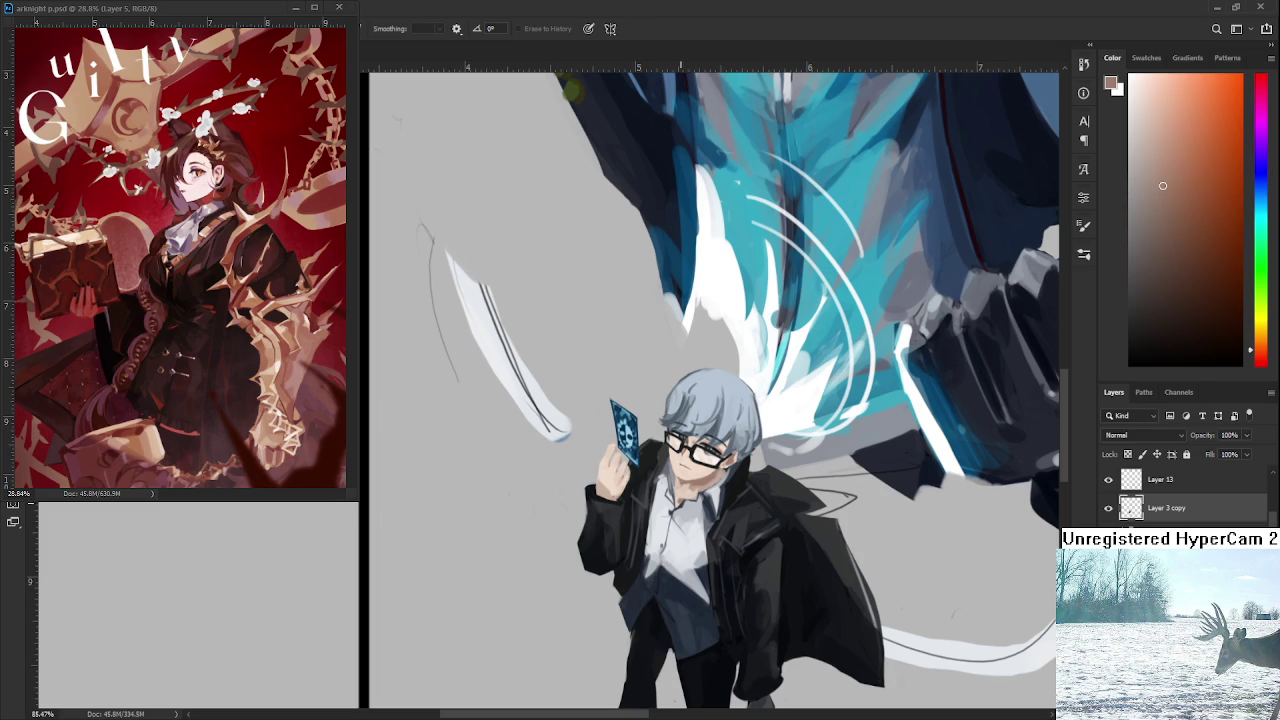
{"action": "scroll", "coordinate": [710, 390], "scroll_direction": "down", "scroll_amount": 2}
{"action": "scroll", "coordinate": [710, 390], "scroll_direction": "down", "scroll_amount": 1}
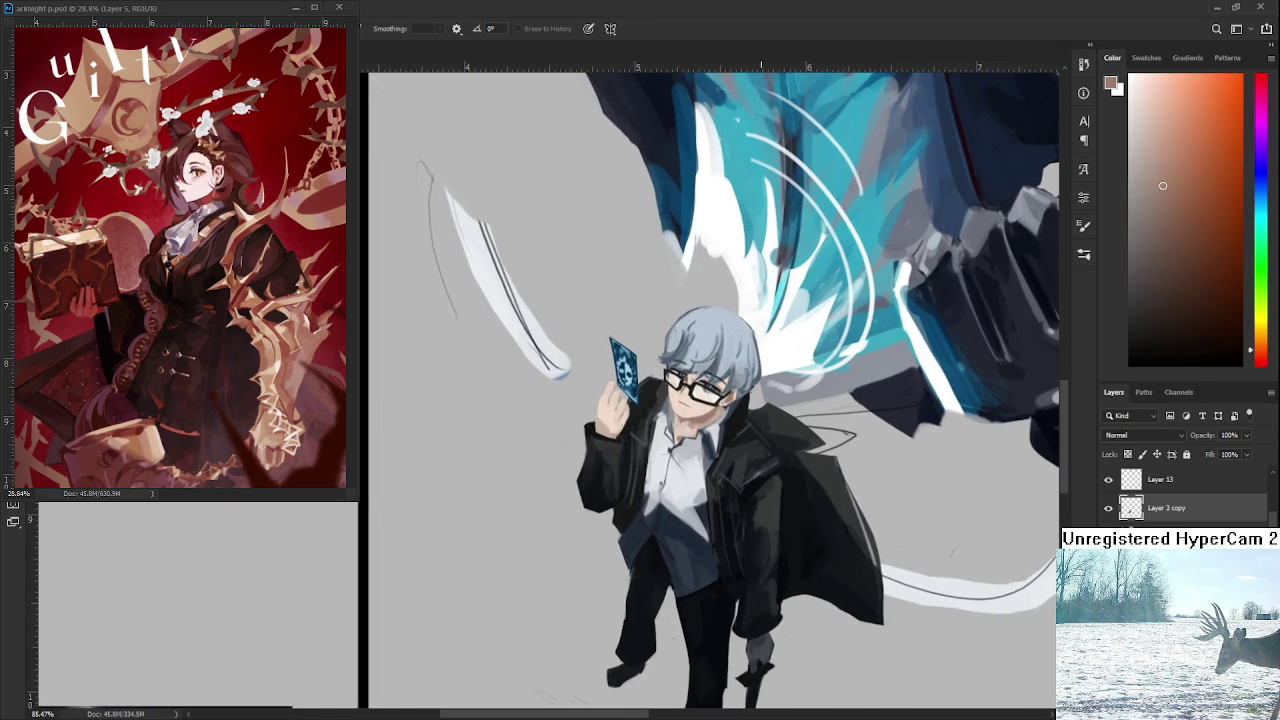
{"action": "scroll", "coordinate": [711, 555], "scroll_direction": "down", "scroll_amount": 3}
{"action": "scroll", "coordinate": [711, 555], "scroll_direction": "down", "scroll_amount": 2}
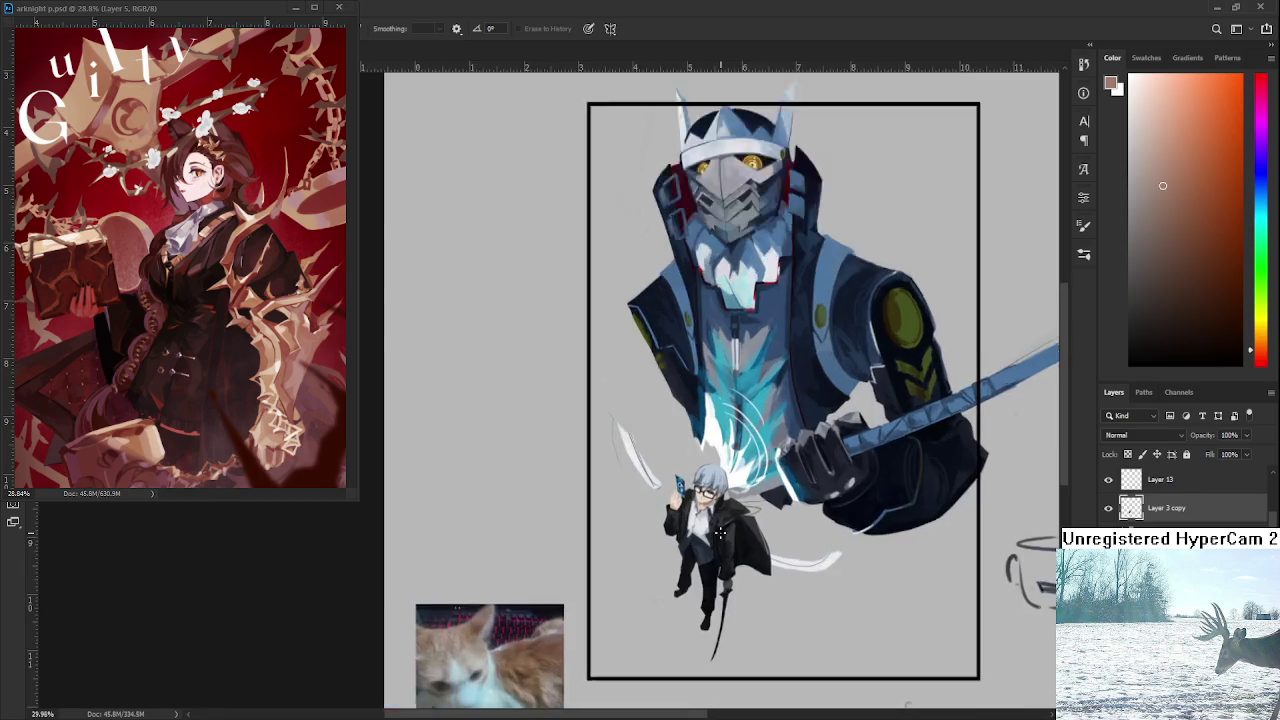
{"action": "scroll", "coordinate": [720, 550], "scroll_direction": "up", "scroll_amount": 4}
{"action": "scroll", "coordinate": [728, 545], "scroll_direction": "up", "scroll_amount": 2}
{"action": "scroll", "coordinate": [727, 545], "scroll_direction": "down", "scroll_amount": 4}
{"action": "scroll", "coordinate": [740, 357], "scroll_direction": "up", "scroll_amount": 1}
{"action": "scroll", "coordinate": [760, 365], "scroll_direction": "down", "scroll_amount": 2}
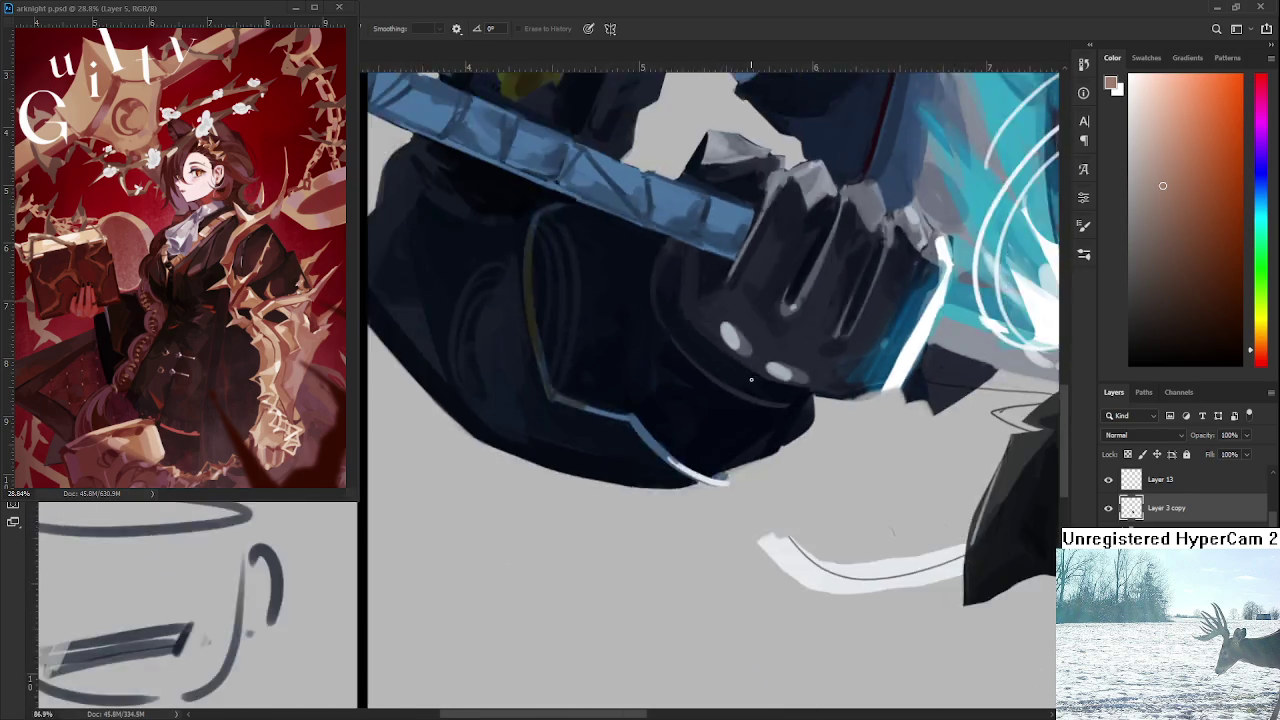
{"action": "scroll", "coordinate": [820, 380], "scroll_direction": "down", "scroll_amount": 2}
{"action": "scroll", "coordinate": [887, 398], "scroll_direction": "down", "scroll_amount": 1}
{"action": "scroll", "coordinate": [936, 387], "scroll_direction": "up", "scroll_amount": 3}
{"action": "scroll", "coordinate": [936, 387], "scroll_direction": "up", "scroll_amount": 2}
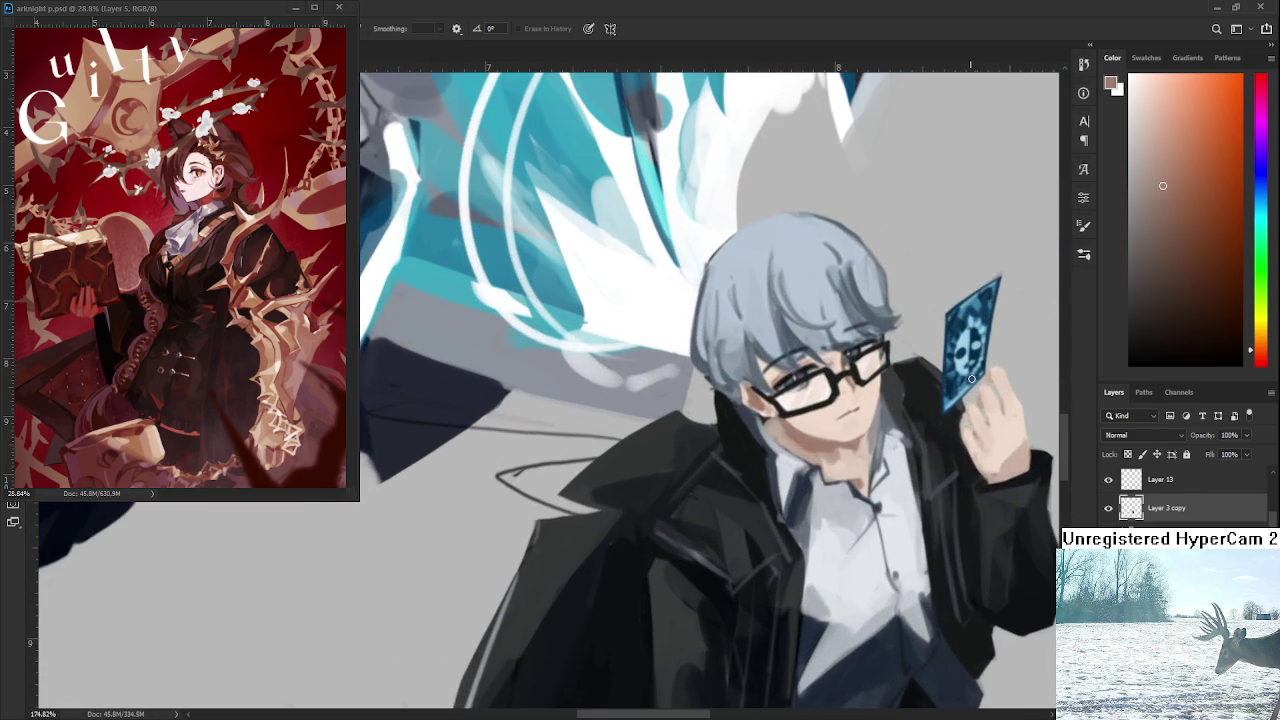
{"action": "scroll", "coordinate": [1104, 511], "scroll_direction": "down", "scroll_amount": 3}
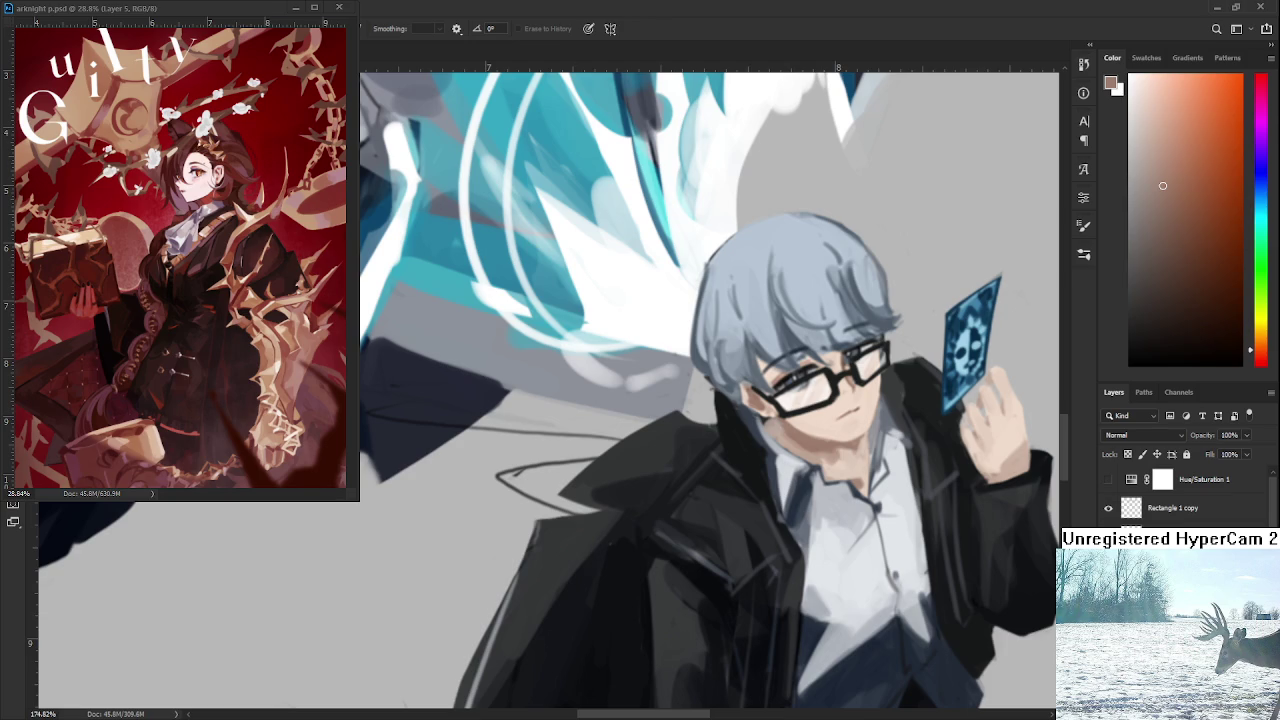
Lasso around the blue card in the boy's raised hand and cut it out.
{"action": "mouse_move", "coordinate": [943, 448]}
{"action": "left_mouse_down"}
{"action": "mouse_move", "coordinate": [809, 467]}
{"action": "mouse_move", "coordinate": [843, 507]}
{"action": "left_mouse_up"}
{"action": "key", "text": "l"}
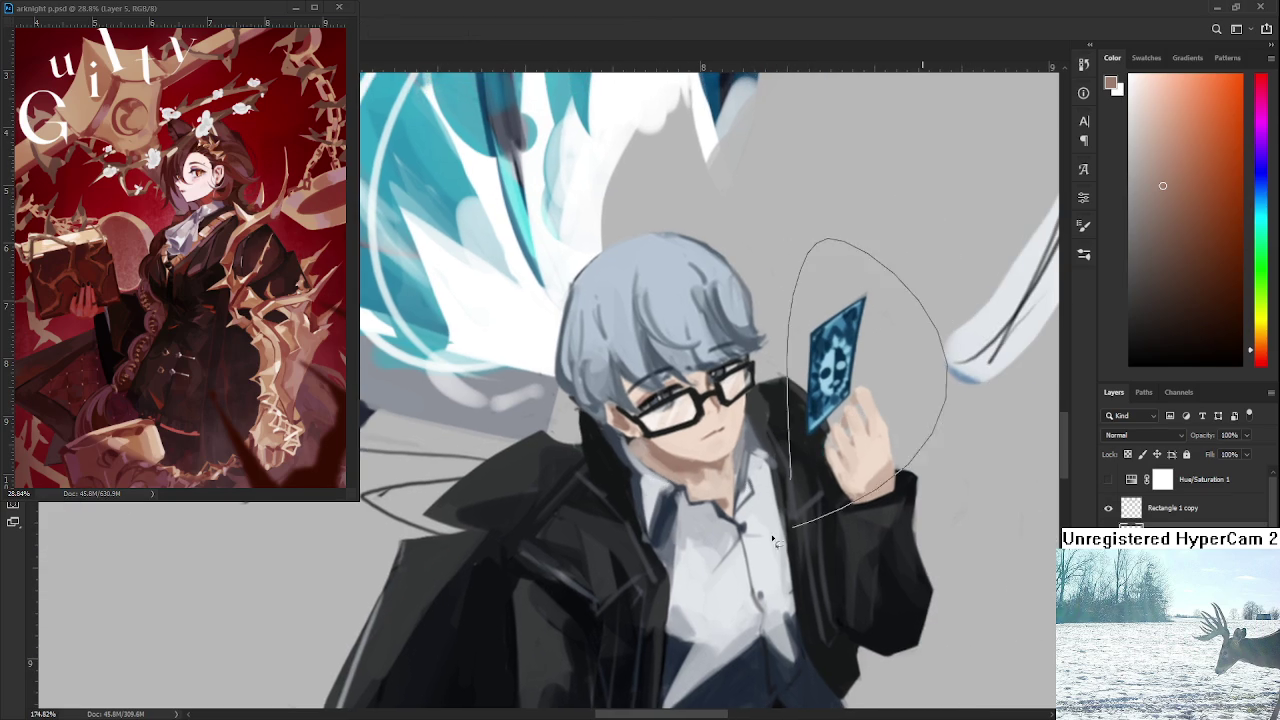
{"action": "key", "text": "ctrl+d"}
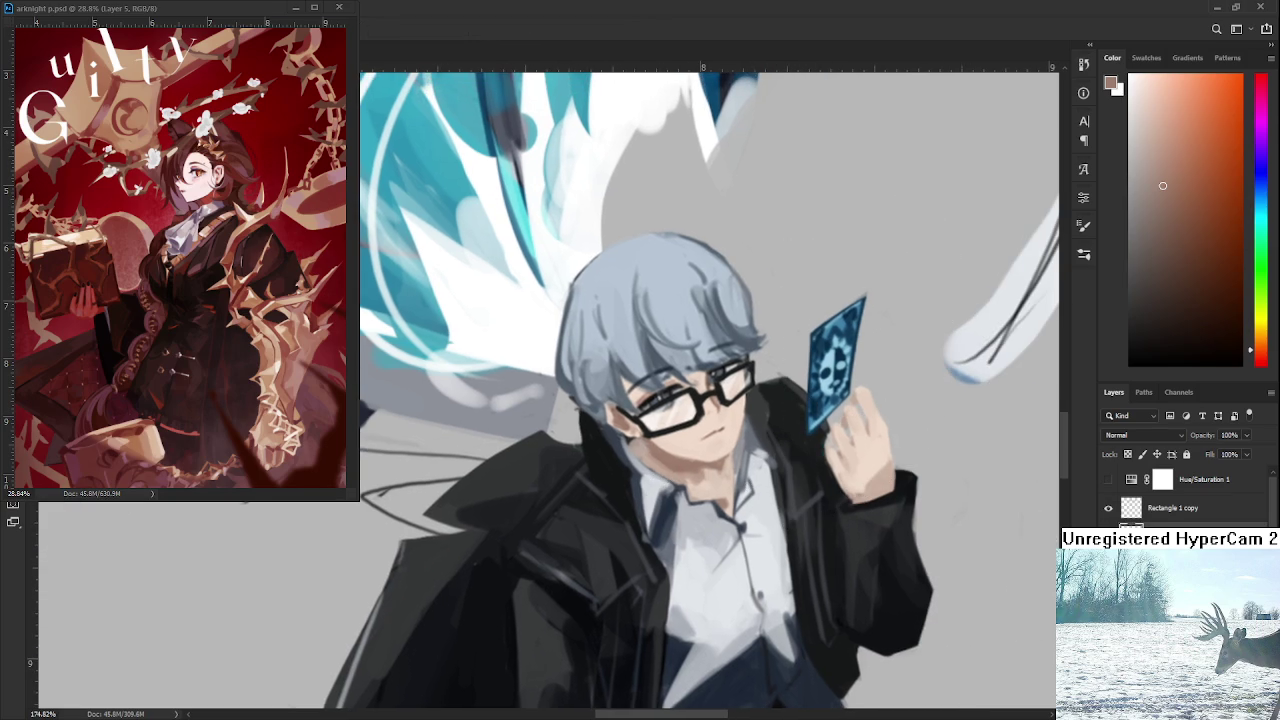
{"action": "scroll", "coordinate": [759, 443], "scroll_direction": "down", "scroll_amount": 5}
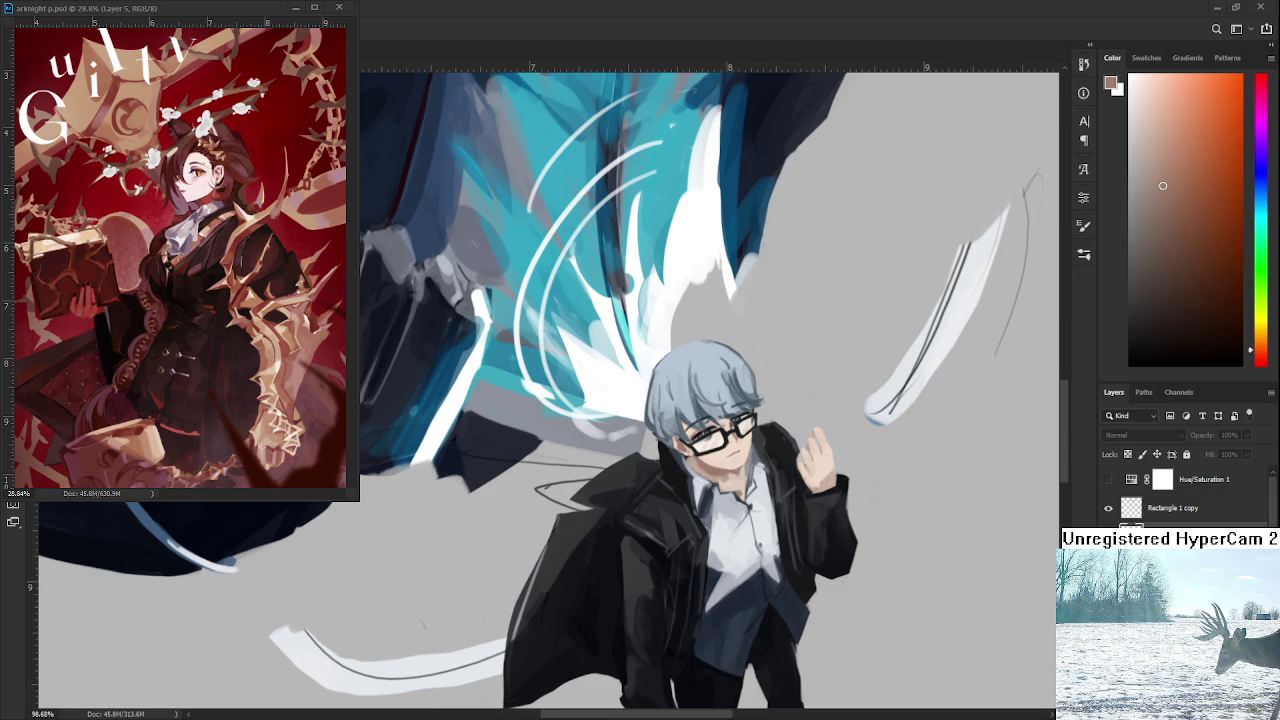
Flip the canvas view horizontally to check the composition.
{"action": "scroll", "coordinate": [752, 400], "scroll_direction": "down", "scroll_amount": 2}
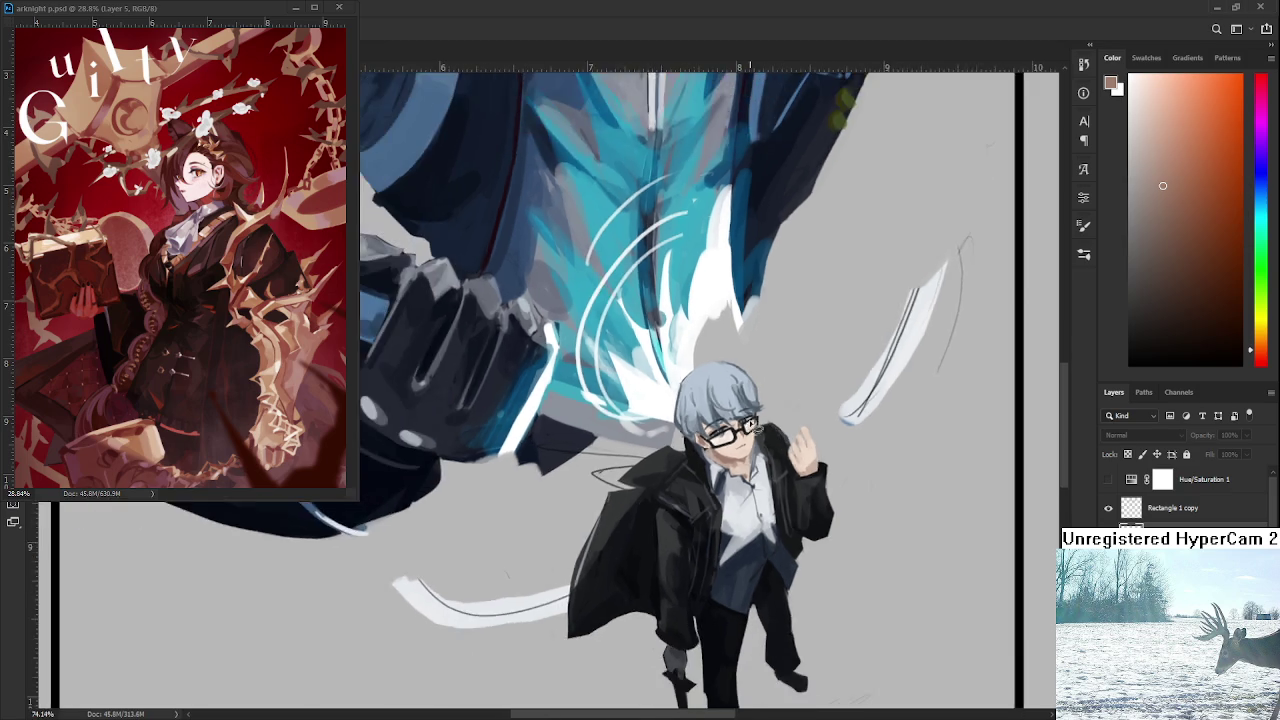
{"action": "scroll", "coordinate": [752, 395], "scroll_direction": "down", "scroll_amount": 2}
{"action": "scroll", "coordinate": [752, 383], "scroll_direction": "down", "scroll_amount": 2}
{"action": "scroll", "coordinate": [752, 383], "scroll_direction": "up", "scroll_amount": 4}
{"action": "scroll", "coordinate": [764, 396], "scroll_direction": "up", "scroll_amount": 3}
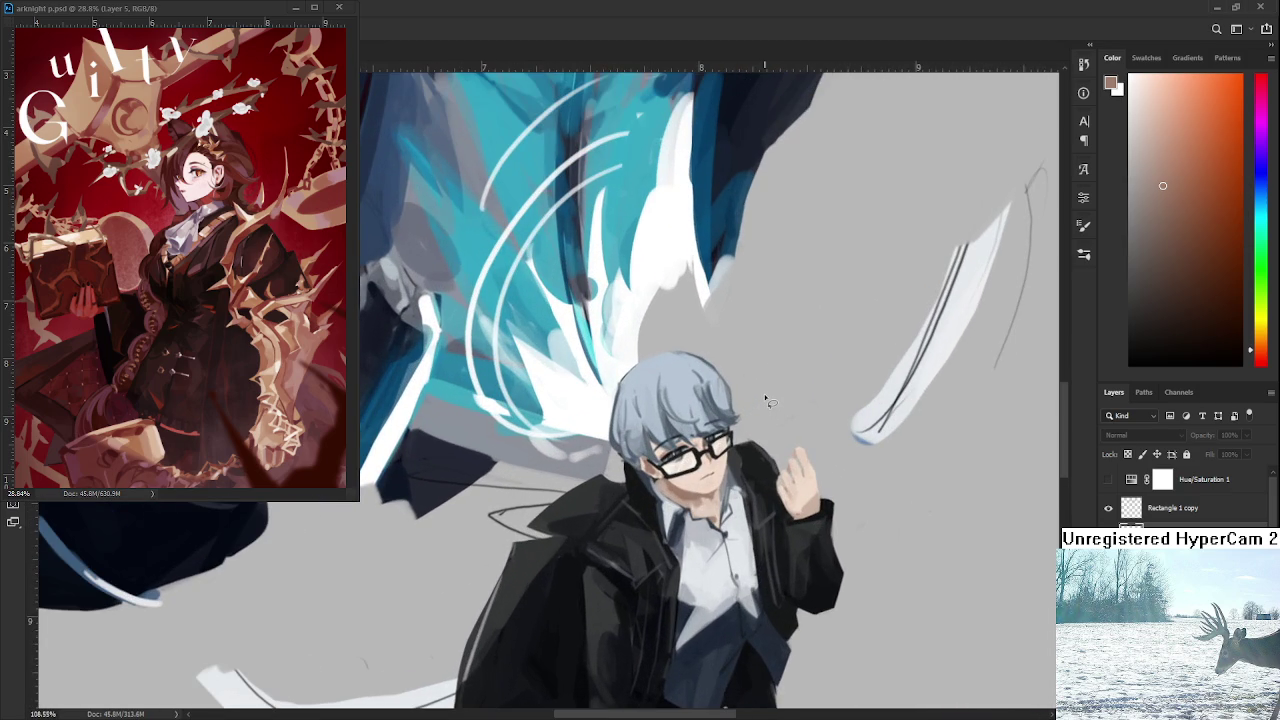
{"action": "scroll", "coordinate": [766, 400], "scroll_direction": "down", "scroll_amount": 3}
{"action": "scroll", "coordinate": [766, 400], "scroll_direction": "down", "scroll_amount": 4}
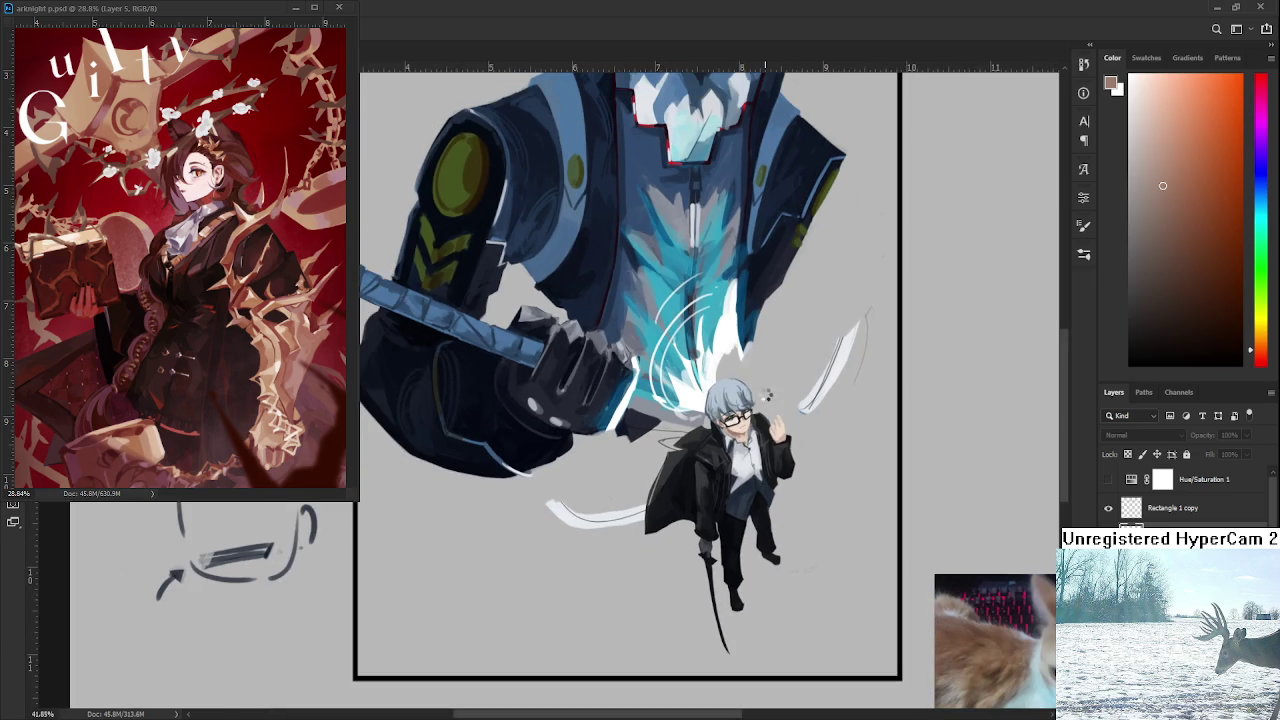
{"action": "key", "text": "h"}
{"action": "scroll", "coordinate": [650, 434], "scroll_direction": "up", "scroll_amount": 5}
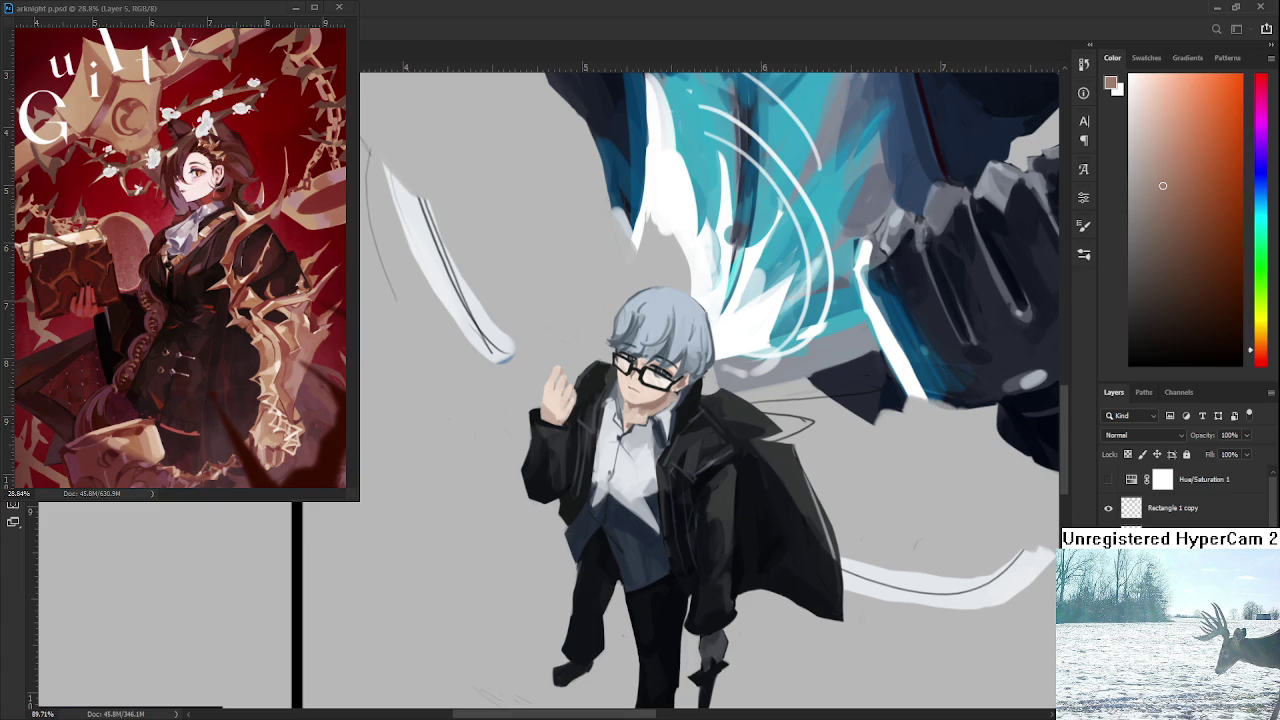
{"action": "scroll", "coordinate": [716, 500], "scroll_direction": "down", "scroll_amount": 2}
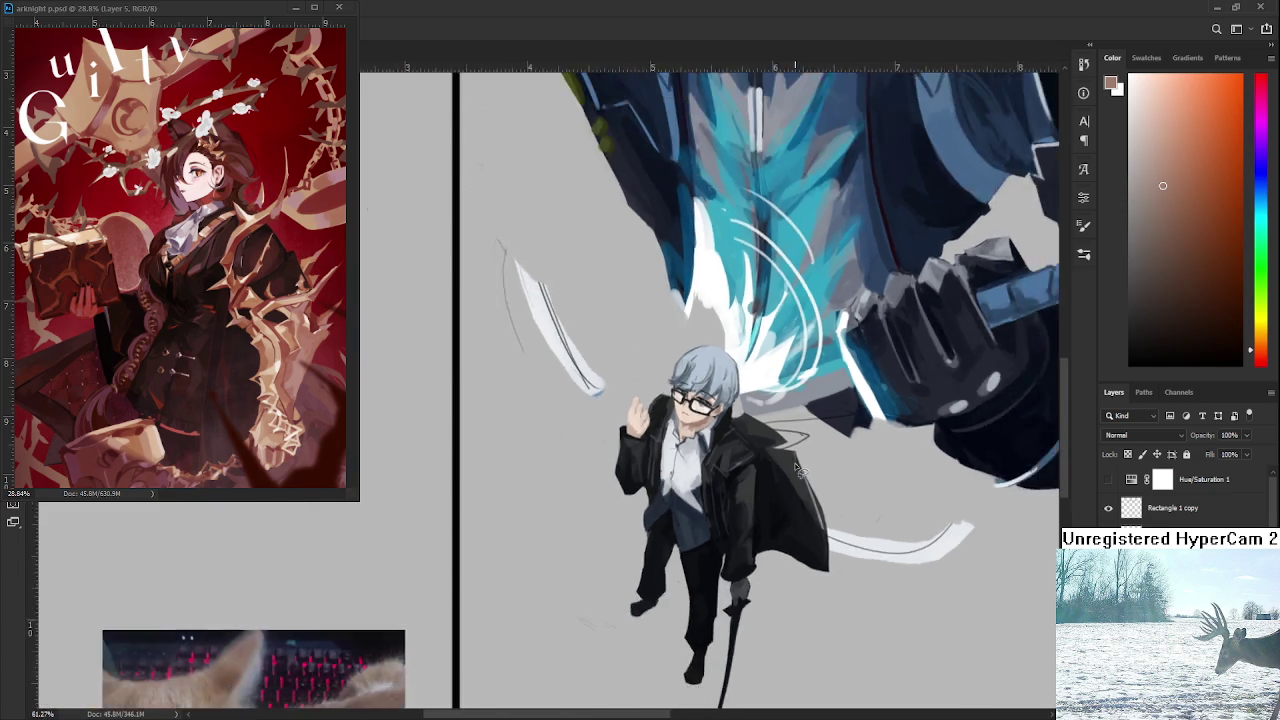
{"action": "scroll", "coordinate": [716, 500], "scroll_direction": "down", "scroll_amount": 2}
{"action": "scroll", "coordinate": [716, 500], "scroll_direction": "down", "scroll_amount": 2}
{"action": "scroll", "coordinate": [716, 500], "scroll_direction": "down", "scroll_amount": 1}
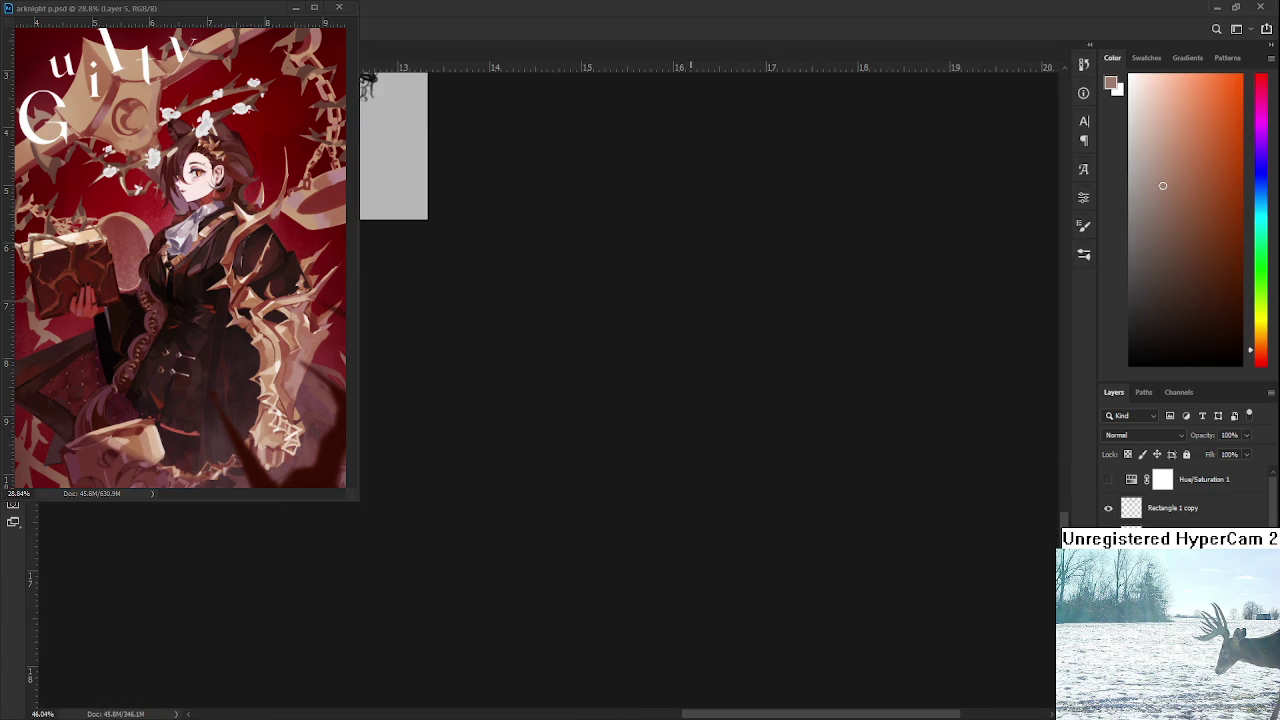
{"action": "scroll", "coordinate": [690, 357], "scroll_direction": "up", "scroll_amount": 2}
{"action": "scroll", "coordinate": [649, 457], "scroll_direction": "up", "scroll_amount": 1}
{"action": "scroll", "coordinate": [628, 443], "scroll_direction": "down", "scroll_amount": 1}
{"action": "scroll", "coordinate": [608, 486], "scroll_direction": "up", "scroll_amount": 2}
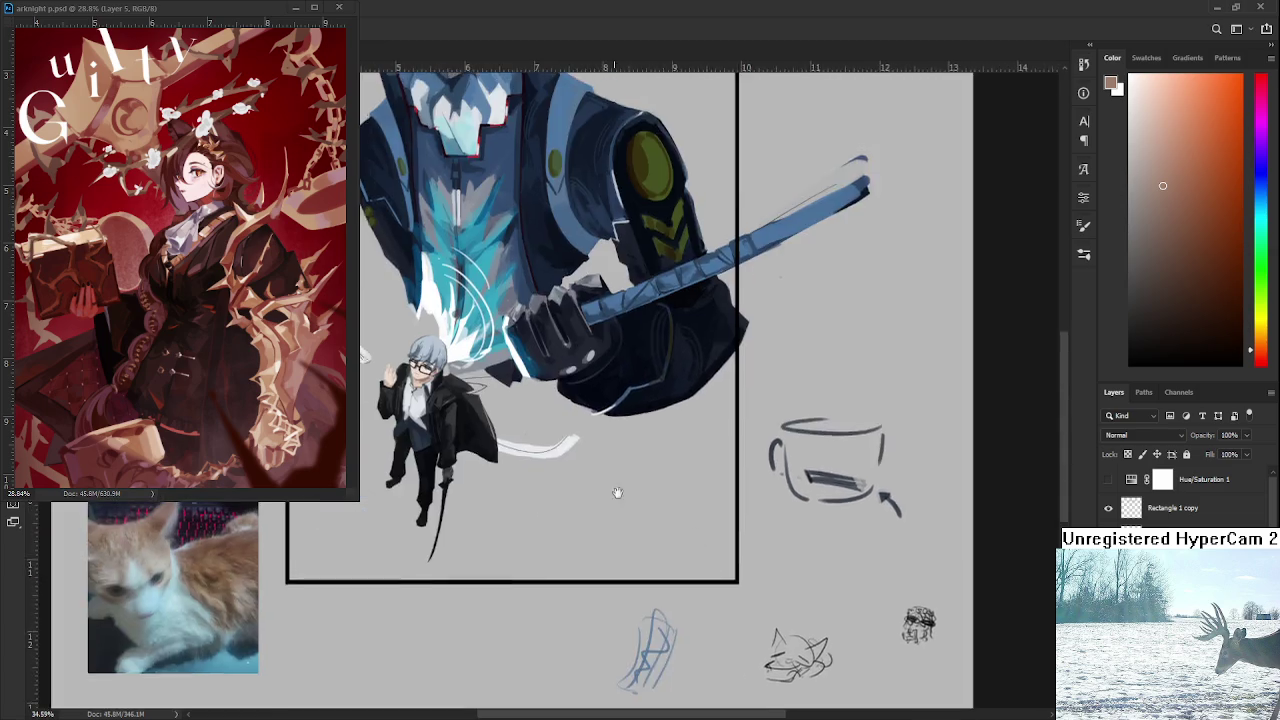
{"action": "scroll", "coordinate": [663, 560], "scroll_direction": "up", "scroll_amount": 1}
{"action": "scroll", "coordinate": [644, 540], "scroll_direction": "up", "scroll_amount": 1}
{"action": "scroll", "coordinate": [644, 540], "scroll_direction": "up", "scroll_amount": 1}
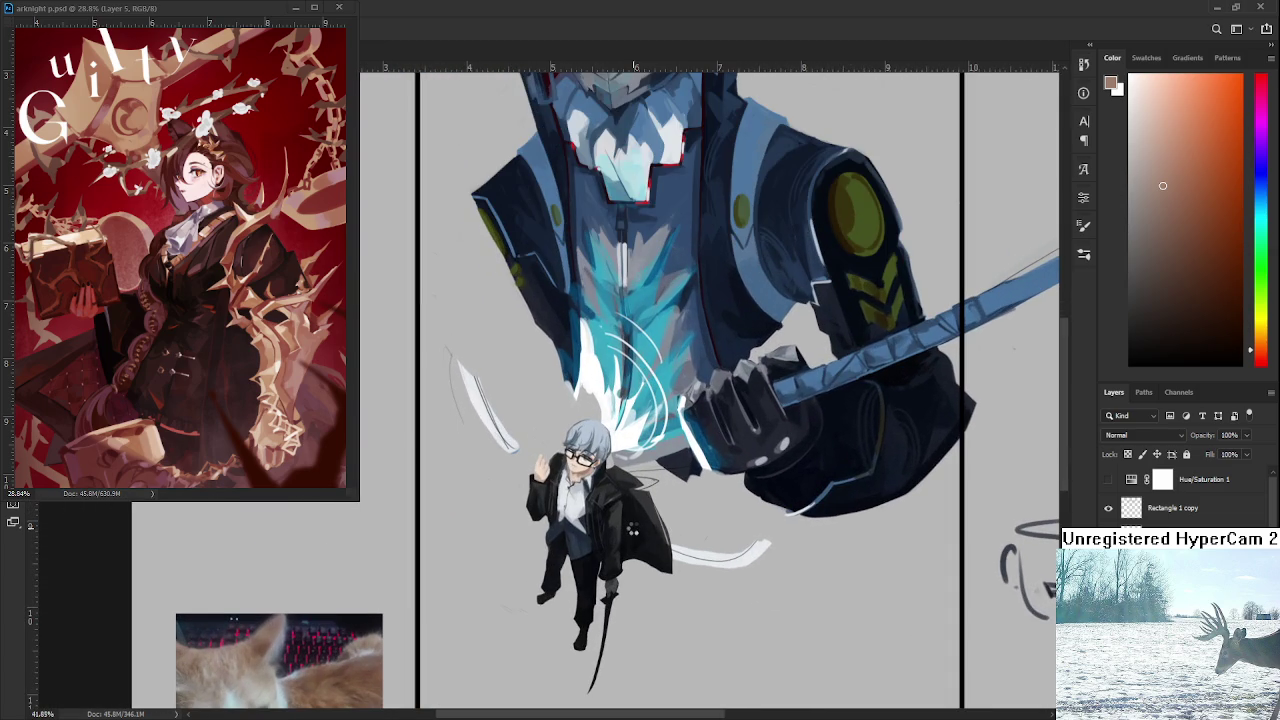
Flip the view back to normal orientation and review the painting.
{"action": "key", "text": "ctrl+shift+h"}
{"action": "scroll", "coordinate": [780, 570], "scroll_direction": "up", "scroll_amount": 1}
{"action": "scroll", "coordinate": [775, 555], "scroll_direction": "up", "scroll_amount": 1}
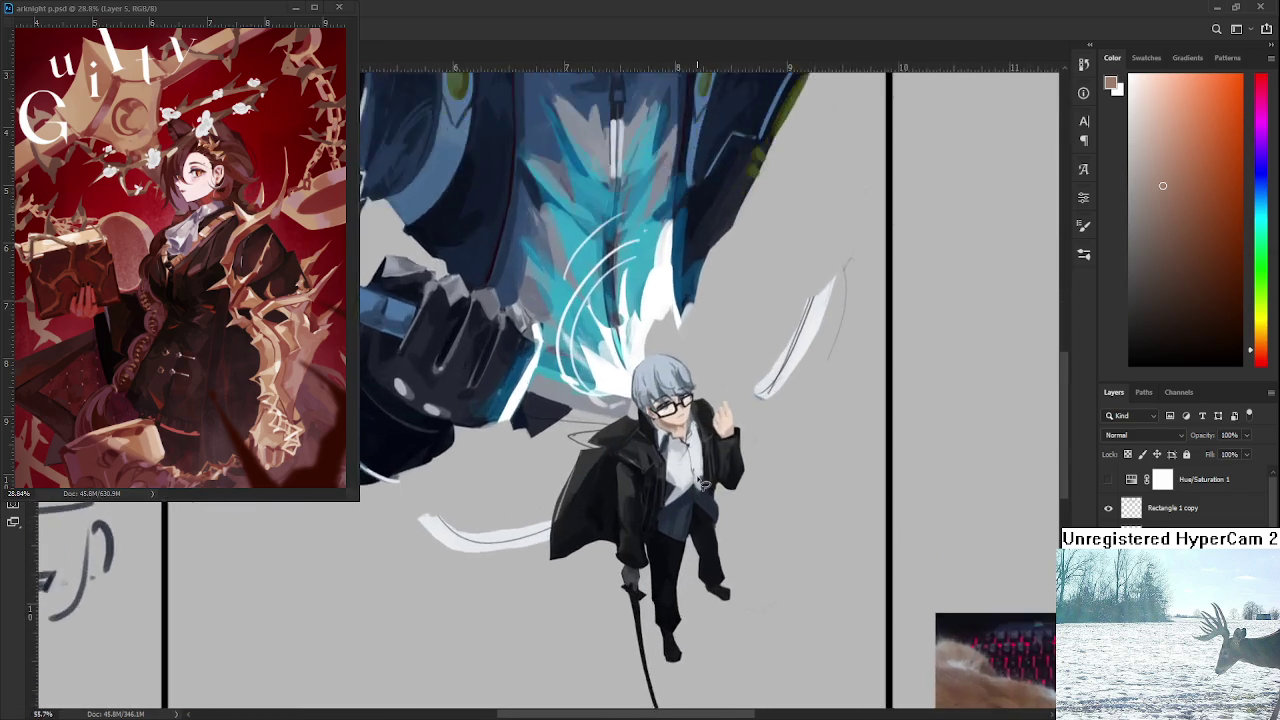
{"action": "scroll", "coordinate": [770, 540], "scroll_direction": "up", "scroll_amount": 1}
{"action": "scroll", "coordinate": [762, 520], "scroll_direction": "up", "scroll_amount": 1}
{"action": "scroll", "coordinate": [758, 515], "scroll_direction": "down", "scroll_amount": 2}
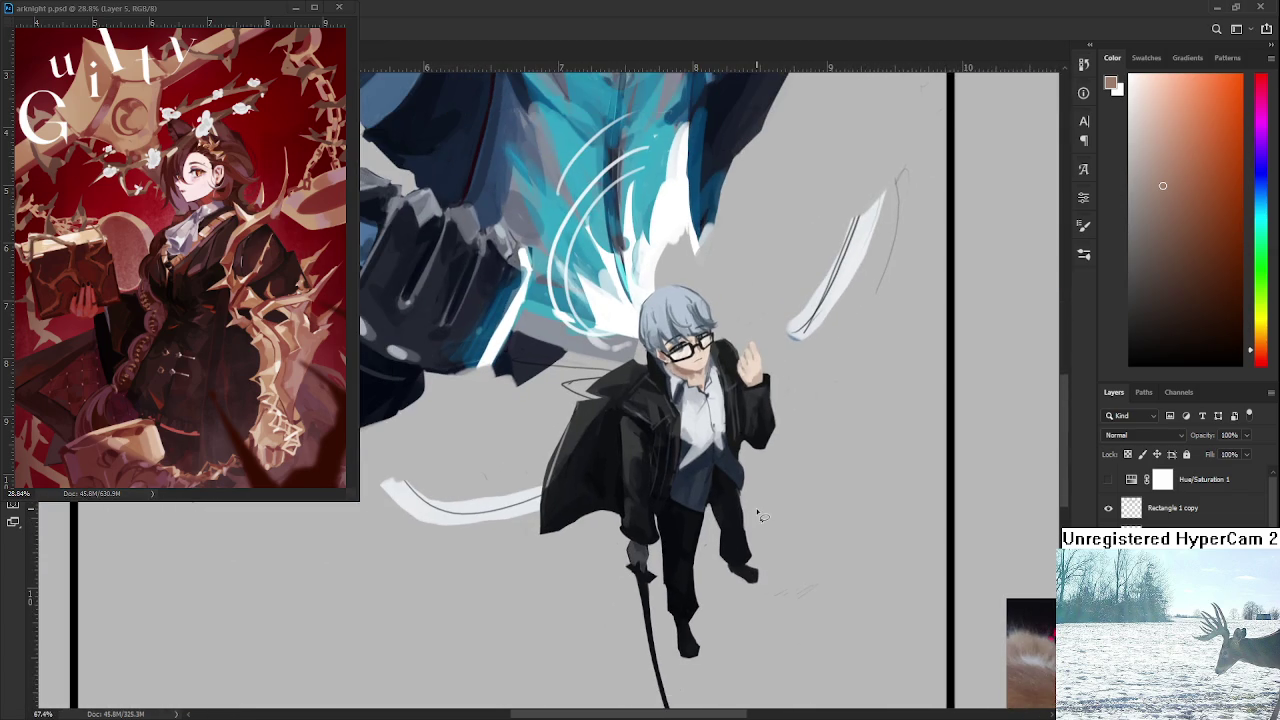
{"action": "scroll", "coordinate": [716, 362], "scroll_direction": "up", "scroll_amount": 2}
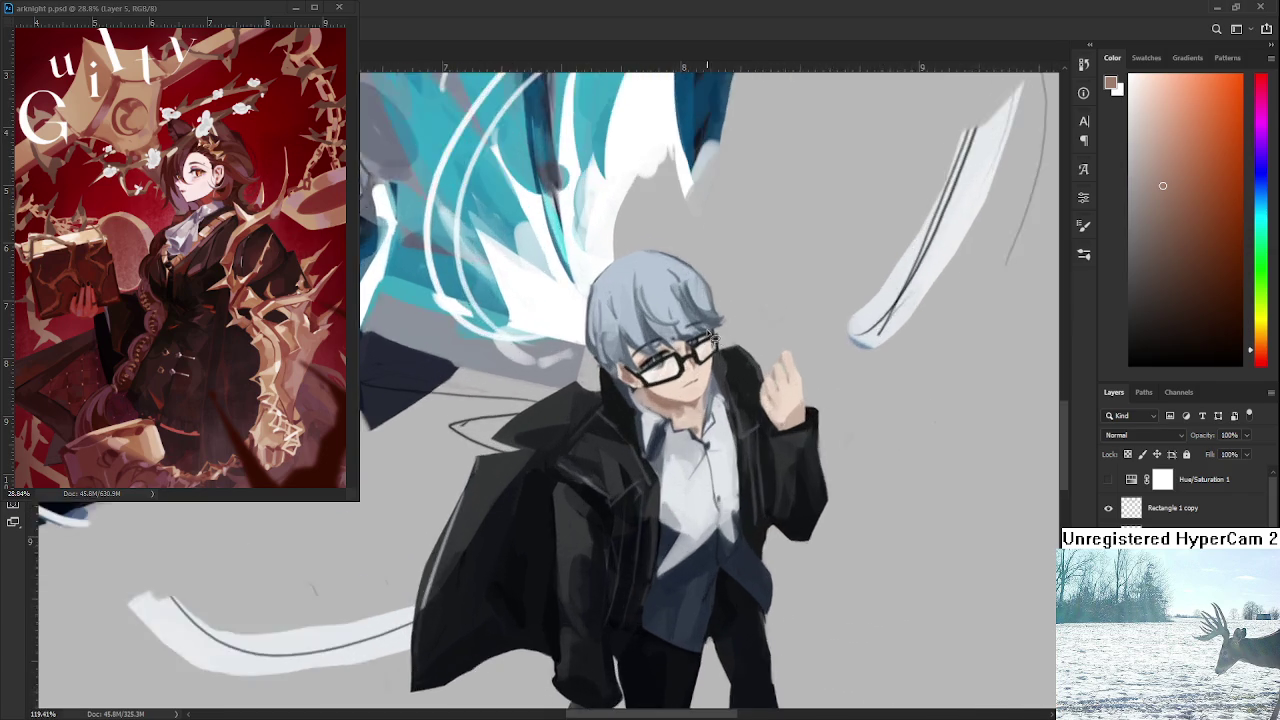
{"action": "scroll", "coordinate": [714, 350], "scroll_direction": "up", "scroll_amount": 2}
{"action": "scroll", "coordinate": [712, 340], "scroll_direction": "up", "scroll_amount": 1}
{"action": "scroll", "coordinate": [712, 338], "scroll_direction": "down", "scroll_amount": 4}
{"action": "scroll", "coordinate": [680, 340], "scroll_direction": "down", "scroll_amount": 3}
{"action": "scroll", "coordinate": [715, 480], "scroll_direction": "down", "scroll_amount": 1}
{"action": "scroll", "coordinate": [760, 515], "scroll_direction": "down", "scroll_amount": 1}
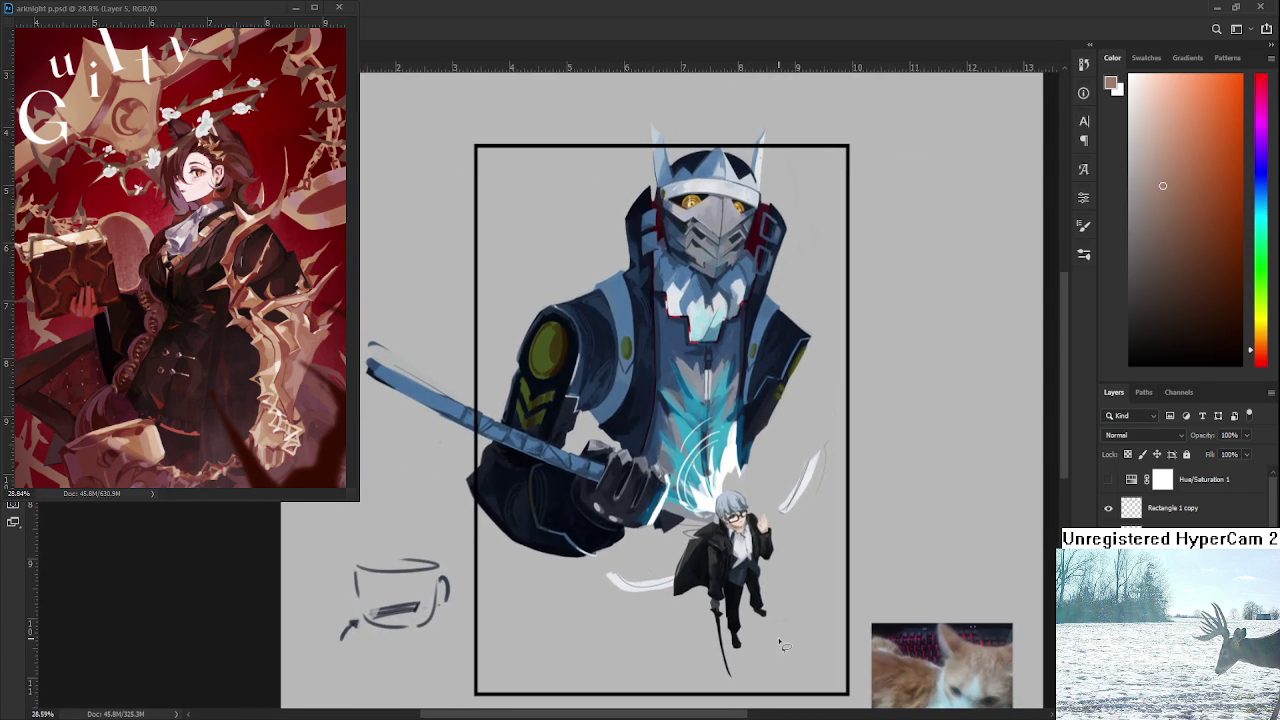
Bring the blue card back into the boy's raised hand.
{"action": "scroll", "coordinate": [783, 645], "scroll_direction": "up", "scroll_amount": 1}
{"action": "key", "text": "ctrl+z"}
{"action": "scroll", "coordinate": [768, 497], "scroll_direction": "up", "scroll_amount": 2}
{"action": "scroll", "coordinate": [768, 497], "scroll_direction": "up", "scroll_amount": 3}
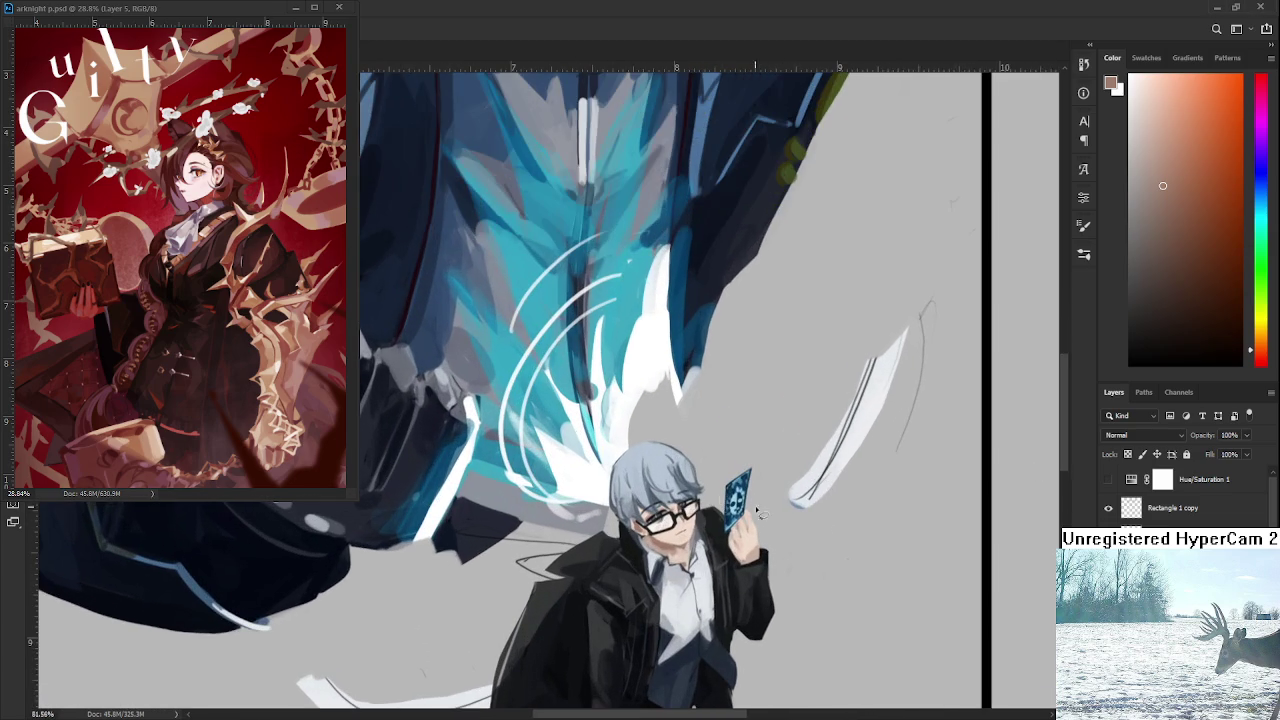
Free Transform the blue card to fit the boy's hand and commit the change.
{"action": "key", "text": "ctrl+t"}
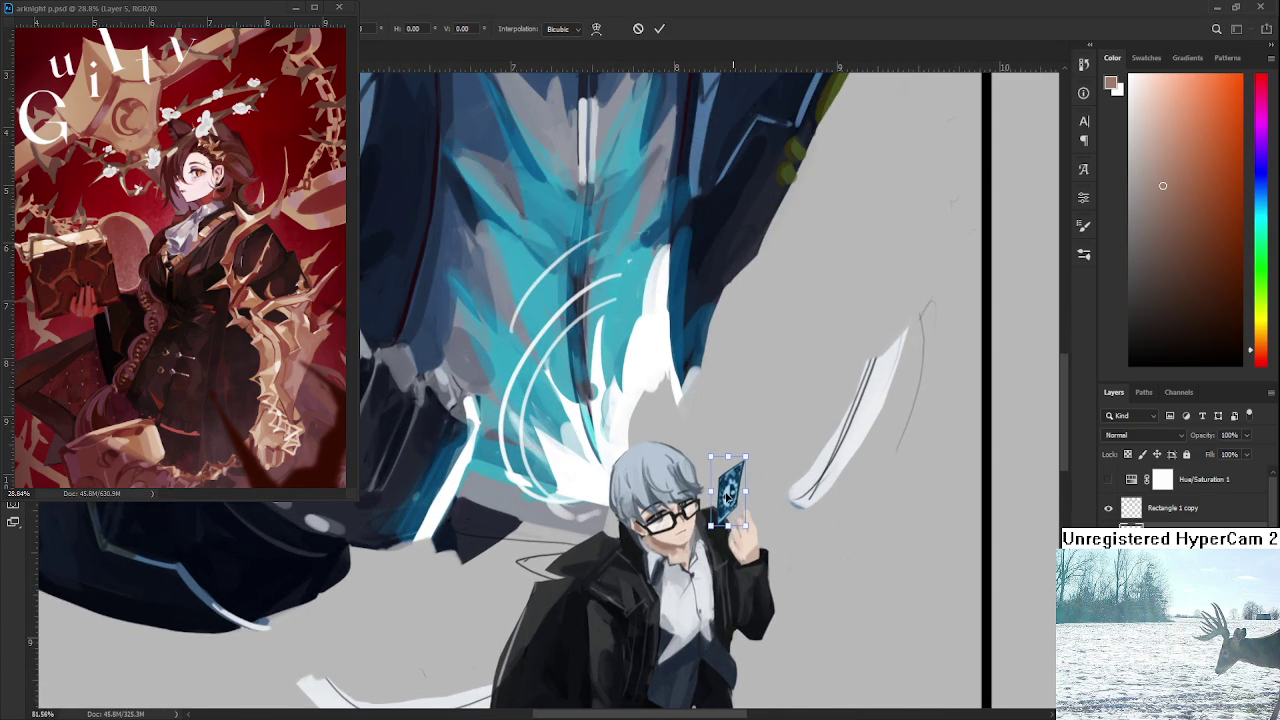
{"action": "key", "text": "Return"}
{"action": "scroll", "coordinate": [849, 543], "scroll_direction": "down", "scroll_amount": 2}
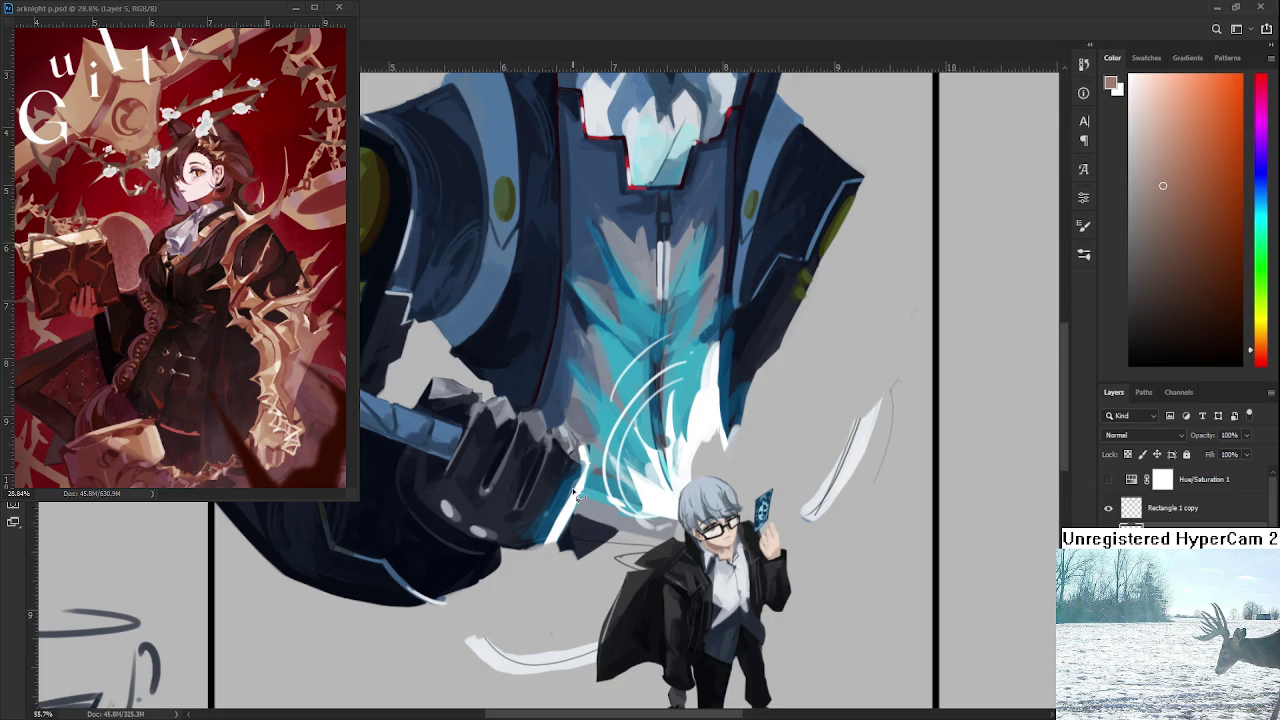
{"action": "scroll", "coordinate": [580, 496], "scroll_direction": "down", "scroll_amount": 3}
{"action": "scroll", "coordinate": [585, 470], "scroll_direction": "down", "scroll_amount": 1}
{"action": "scroll", "coordinate": [597, 428], "scroll_direction": "up", "scroll_amount": 2}
{"action": "scroll", "coordinate": [597, 428], "scroll_direction": "up", "scroll_amount": 2}
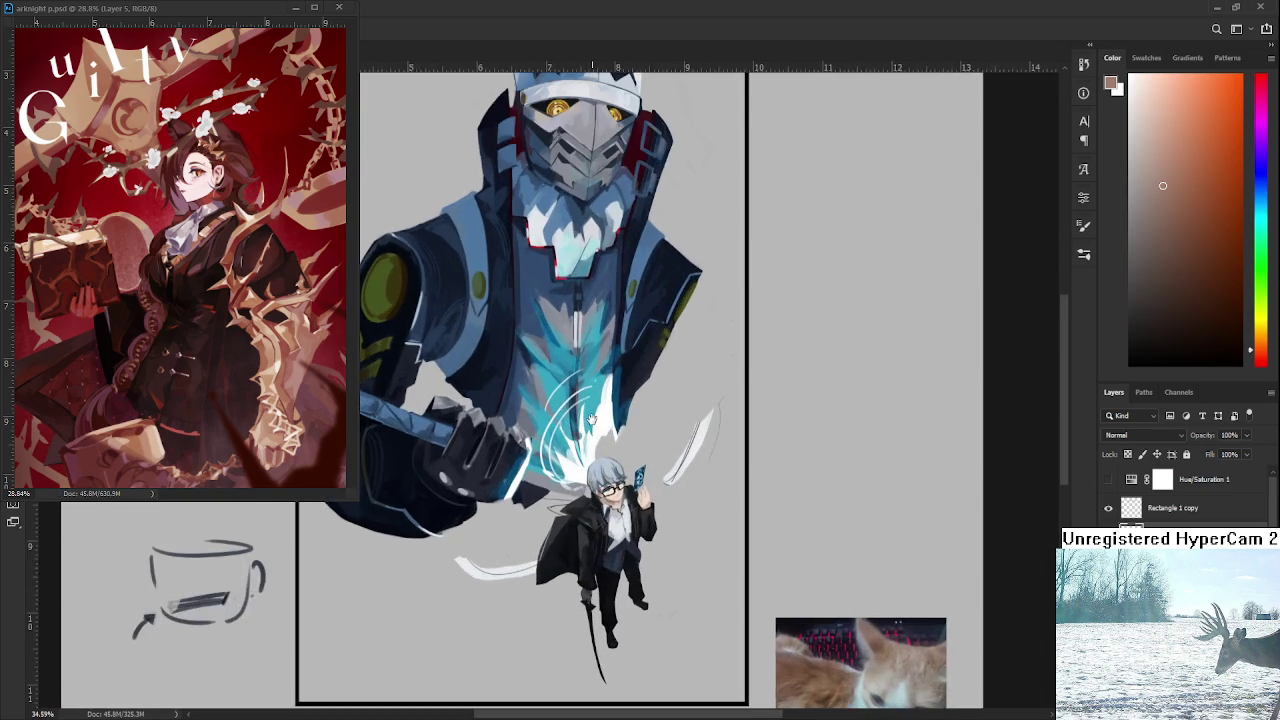
{"action": "scroll", "coordinate": [660, 506], "scroll_direction": "up", "scroll_amount": 1}
{"action": "scroll", "coordinate": [660, 506], "scroll_direction": "down", "scroll_amount": 2}
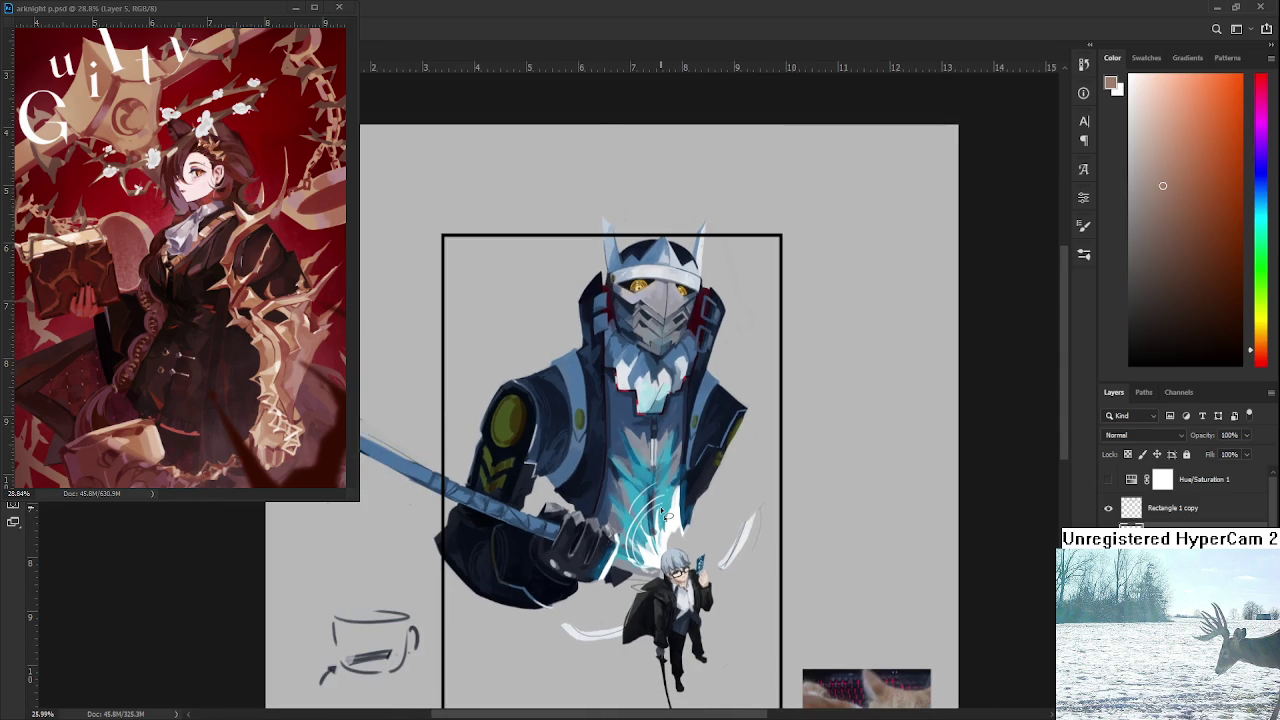
{"action": "scroll", "coordinate": [660, 506], "scroll_direction": "up", "scroll_amount": 3}
{"action": "scroll", "coordinate": [665, 560], "scroll_direction": "up", "scroll_amount": 2}
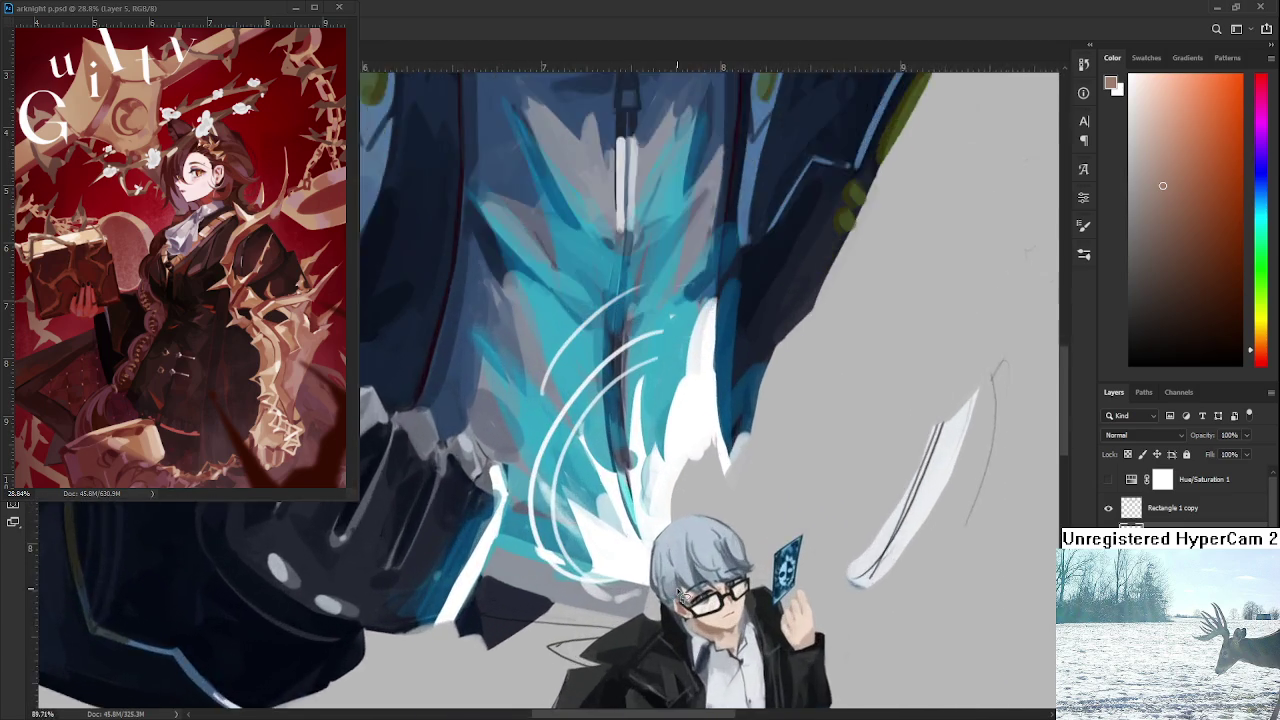
Hide the blue card layer so the boy's raised hand shows empty.
{"action": "scroll", "coordinate": [672, 620], "scroll_direction": "up", "scroll_amount": 2}
{"action": "scroll", "coordinate": [665, 590], "scroll_direction": "down", "scroll_amount": 1}
{"action": "scroll", "coordinate": [595, 475], "scroll_direction": "down", "scroll_amount": 1}
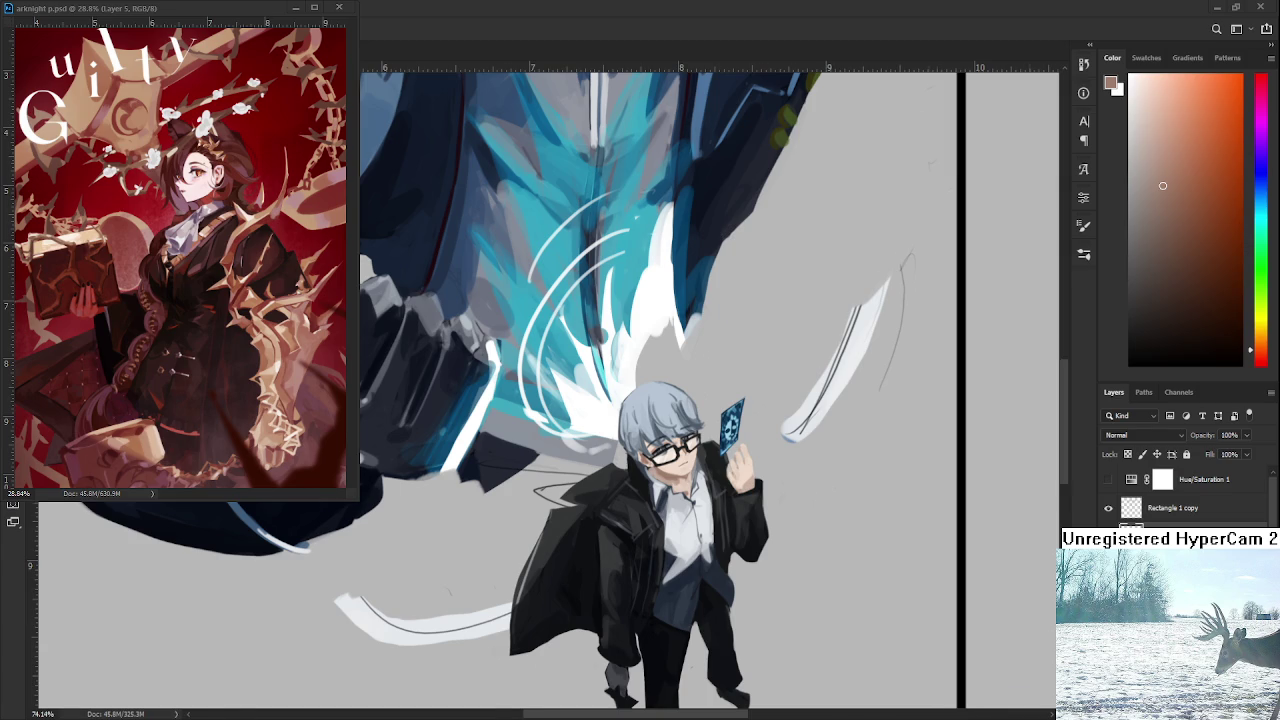
{"action": "scroll", "coordinate": [843, 352], "scroll_direction": "down", "scroll_amount": 3}
{"action": "scroll", "coordinate": [732, 392], "scroll_direction": "down", "scroll_amount": 2}
{"action": "scroll", "coordinate": [732, 392], "scroll_direction": "down", "scroll_amount": 2}
{"action": "scroll", "coordinate": [732, 392], "scroll_direction": "up", "scroll_amount": 1}
{"action": "scroll", "coordinate": [732, 392], "scroll_direction": "up", "scroll_amount": 1}
{"action": "scroll", "coordinate": [685, 484], "scroll_direction": "up", "scroll_amount": 3}
{"action": "scroll", "coordinate": [685, 484], "scroll_direction": "up", "scroll_amount": 1}
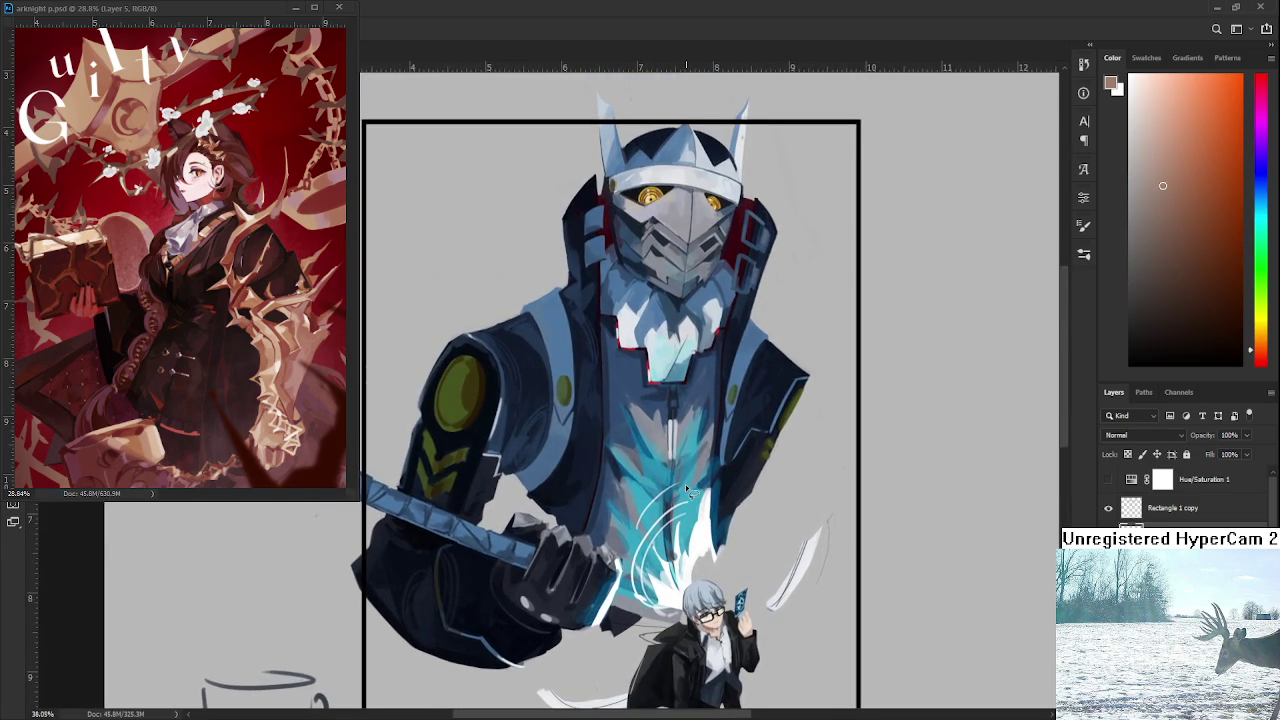
{"action": "scroll", "coordinate": [685, 484], "scroll_direction": "down", "scroll_amount": 1}
{"action": "scroll", "coordinate": [685, 484], "scroll_direction": "down", "scroll_amount": 1}
{"action": "scroll", "coordinate": [685, 484], "scroll_direction": "up", "scroll_amount": 1}
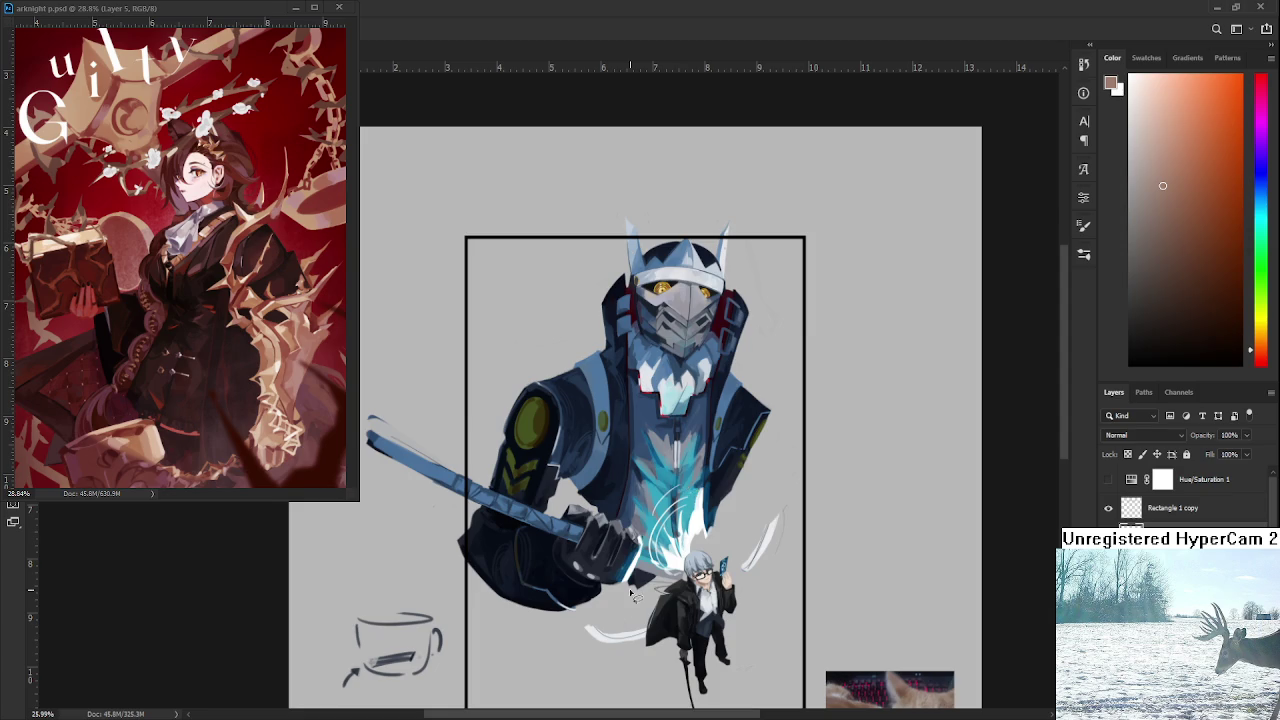
{"action": "scroll", "coordinate": [705, 580], "scroll_direction": "up", "scroll_amount": 2}
{"action": "scroll", "coordinate": [708, 585], "scroll_direction": "up", "scroll_amount": 2}
{"action": "scroll", "coordinate": [706, 582], "scroll_direction": "down", "scroll_amount": 2}
{"action": "scroll", "coordinate": [680, 500], "scroll_direction": "down", "scroll_amount": 2}
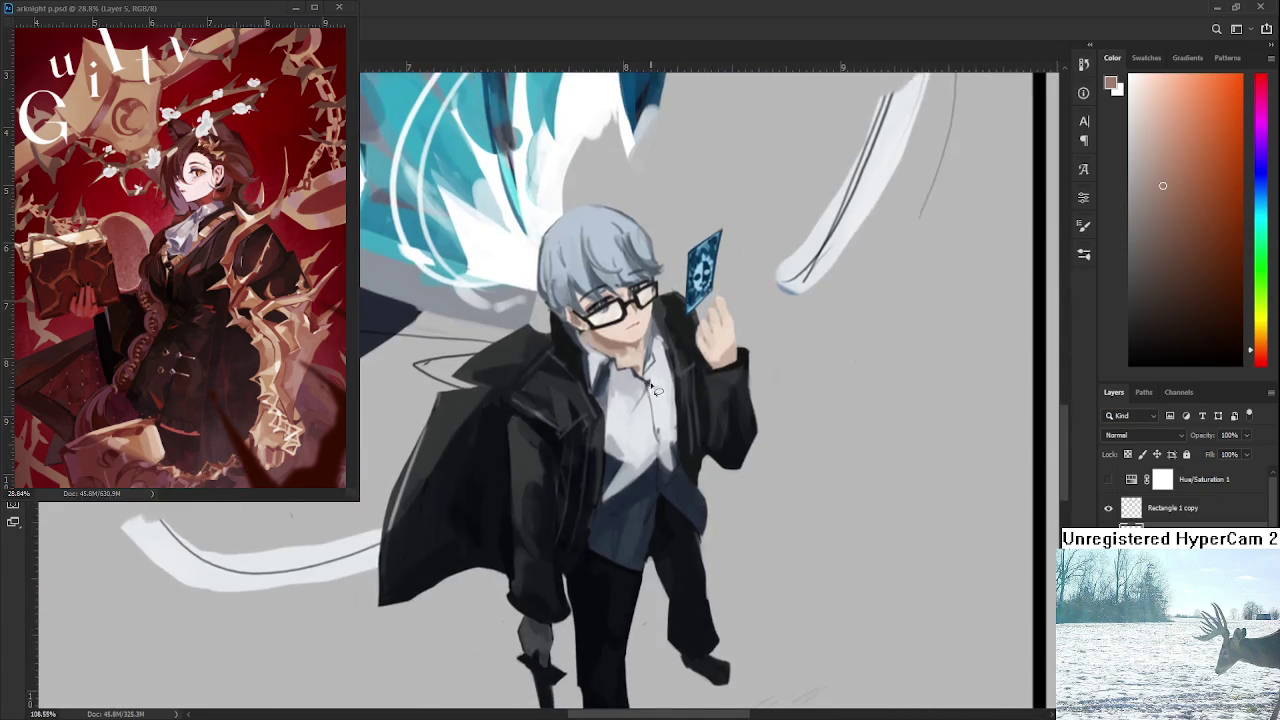
{"action": "scroll", "coordinate": [655, 392], "scroll_direction": "down", "scroll_amount": 1}
{"action": "scroll", "coordinate": [655, 392], "scroll_direction": "up", "scroll_amount": 1}
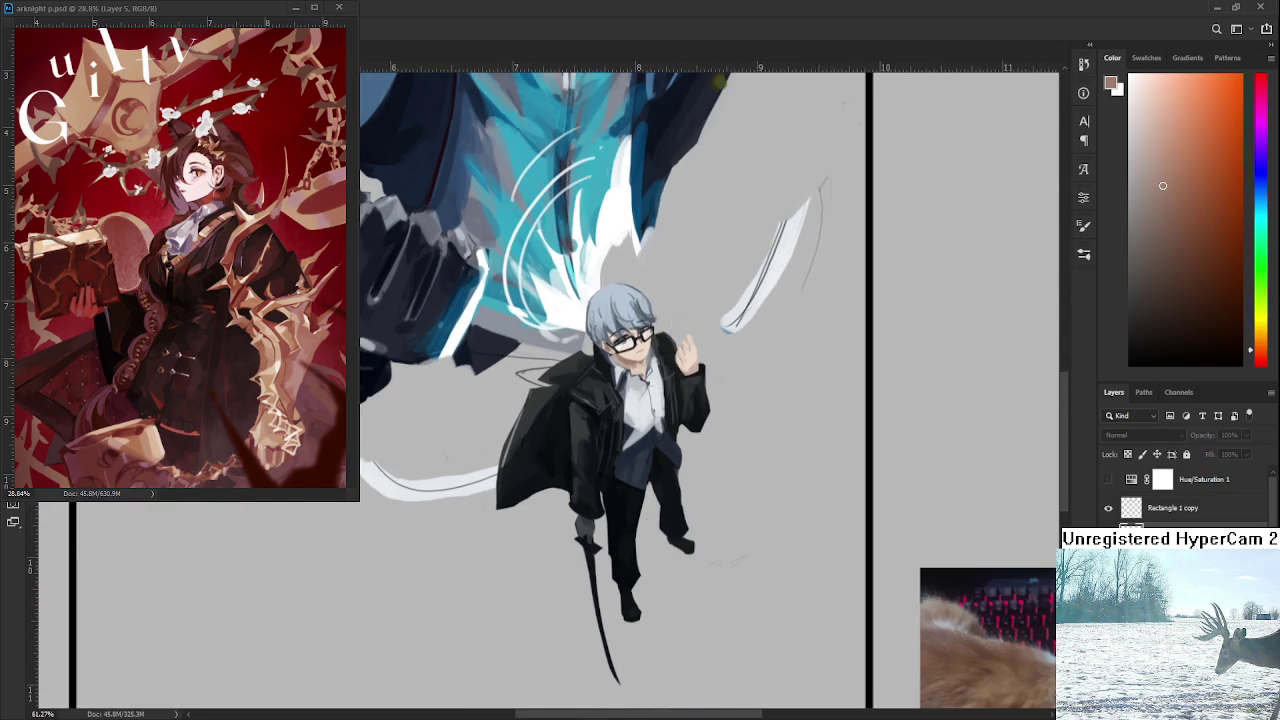
{"action": "key", "text": "ctrl+comma"}
Zoom in on the boy's face and hand, sampling a lighter skin tone from the hand.
{"action": "scroll", "coordinate": [791, 509], "scroll_direction": "down", "scroll_amount": 2}
{"action": "scroll", "coordinate": [791, 509], "scroll_direction": "down", "scroll_amount": 2}
{"action": "scroll", "coordinate": [770, 470], "scroll_direction": "down", "scroll_amount": 1}
{"action": "scroll", "coordinate": [661, 440], "scroll_direction": "up", "scroll_amount": 2}
{"action": "scroll", "coordinate": [670, 450], "scroll_direction": "up", "scroll_amount": 2}
{"action": "scroll", "coordinate": [690, 475], "scroll_direction": "up", "scroll_amount": 2}
{"action": "scroll", "coordinate": [718, 505], "scroll_direction": "up", "scroll_amount": 2}
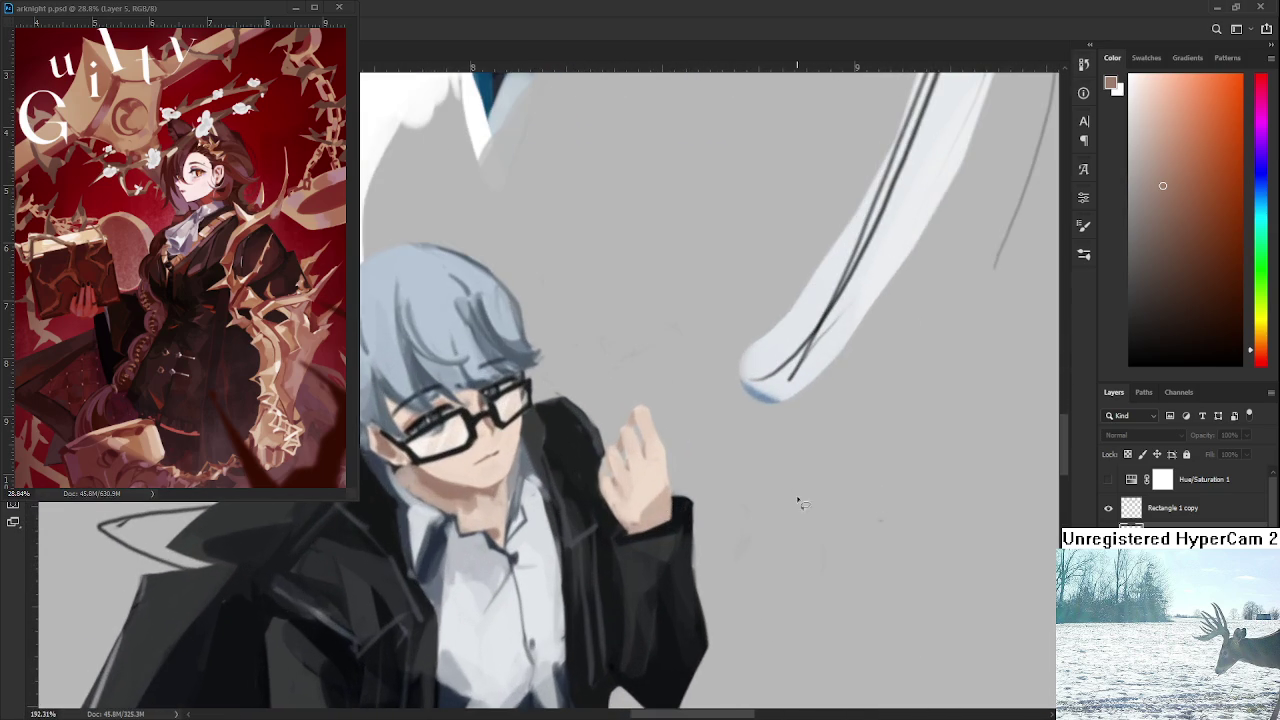
{"action": "scroll", "coordinate": [737, 500], "scroll_direction": "up", "scroll_amount": 1}
{"action": "left_click", "coordinate": [648, 511], "text": "alt"}
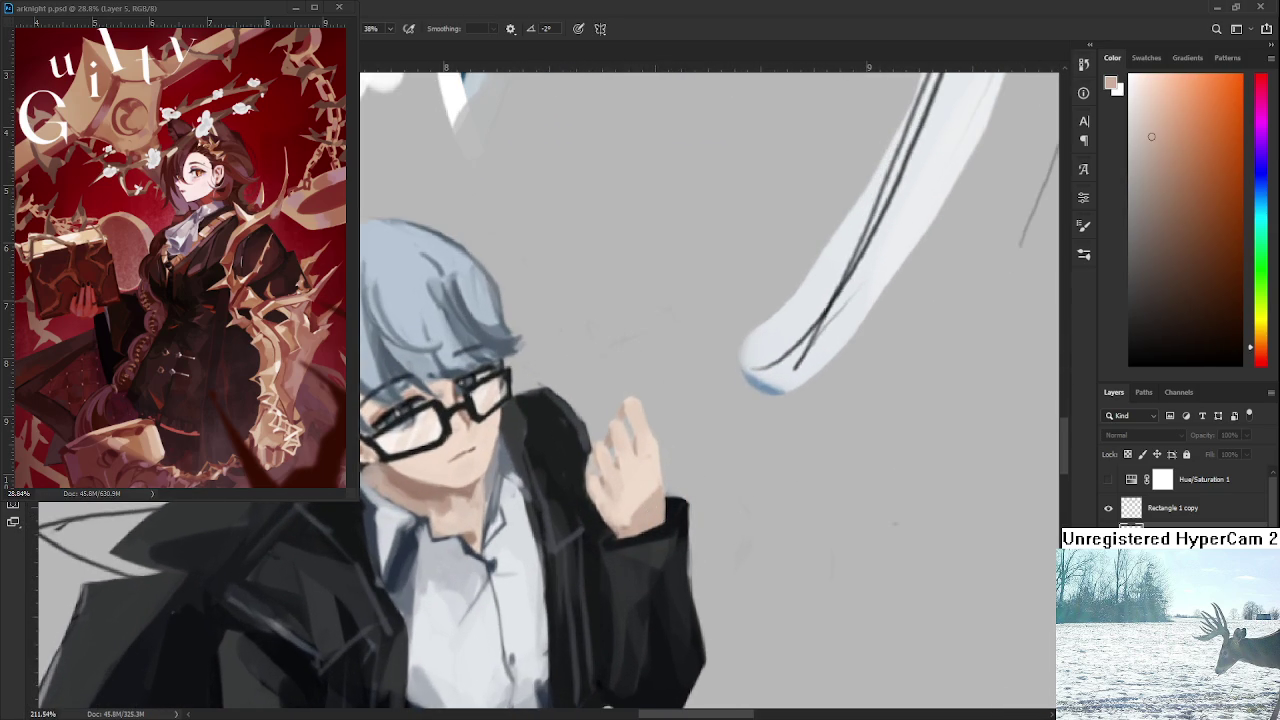
Paint skin tone over the wrist and sleeve cuff under the raised hand, resampling a lighter palm tone.
{"action": "mouse_move", "coordinate": [571, 457]}
{"action": "left_mouse_down"}
{"action": "mouse_move", "coordinate": [630, 525]}
{"action": "mouse_move", "coordinate": [640, 480]}
{"action": "left_mouse_up"}
{"action": "mouse_move", "coordinate": [610, 520]}
{"action": "left_mouse_down"}
{"action": "mouse_move", "coordinate": [630, 505]}
{"action": "mouse_move", "coordinate": [630, 470]}
{"action": "mouse_move", "coordinate": [645, 465]}
{"action": "mouse_move", "coordinate": [635, 470]}
{"action": "mouse_move", "coordinate": [648, 493]}
{"action": "left_mouse_up"}
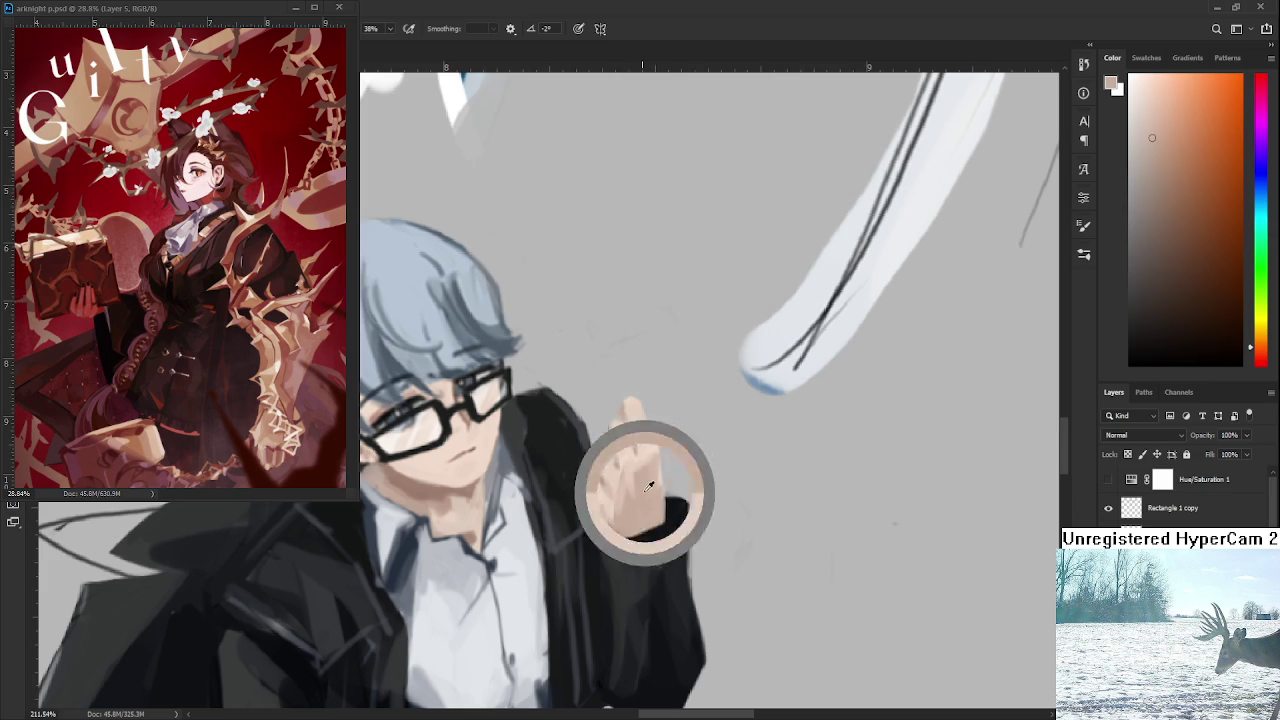
{"action": "left_click", "coordinate": [626, 468], "text": "alt"}
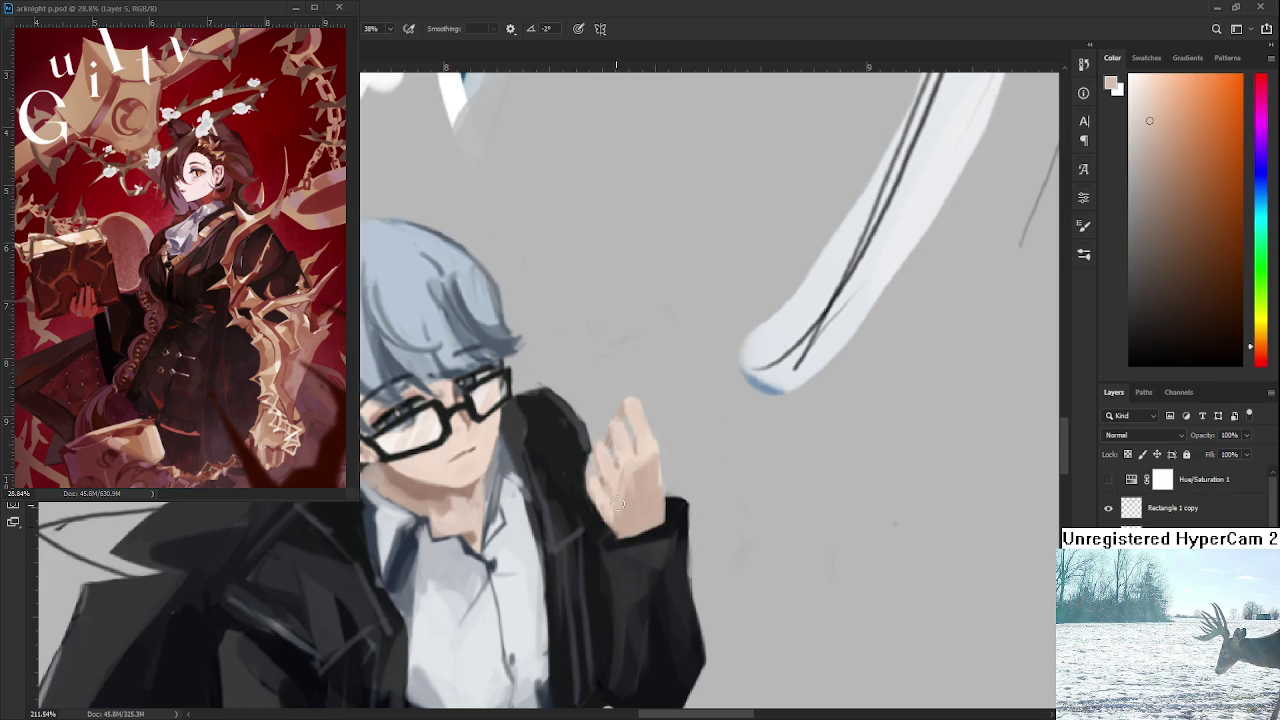
{"action": "scroll", "coordinate": [601, 528], "scroll_direction": "down", "scroll_amount": 8}
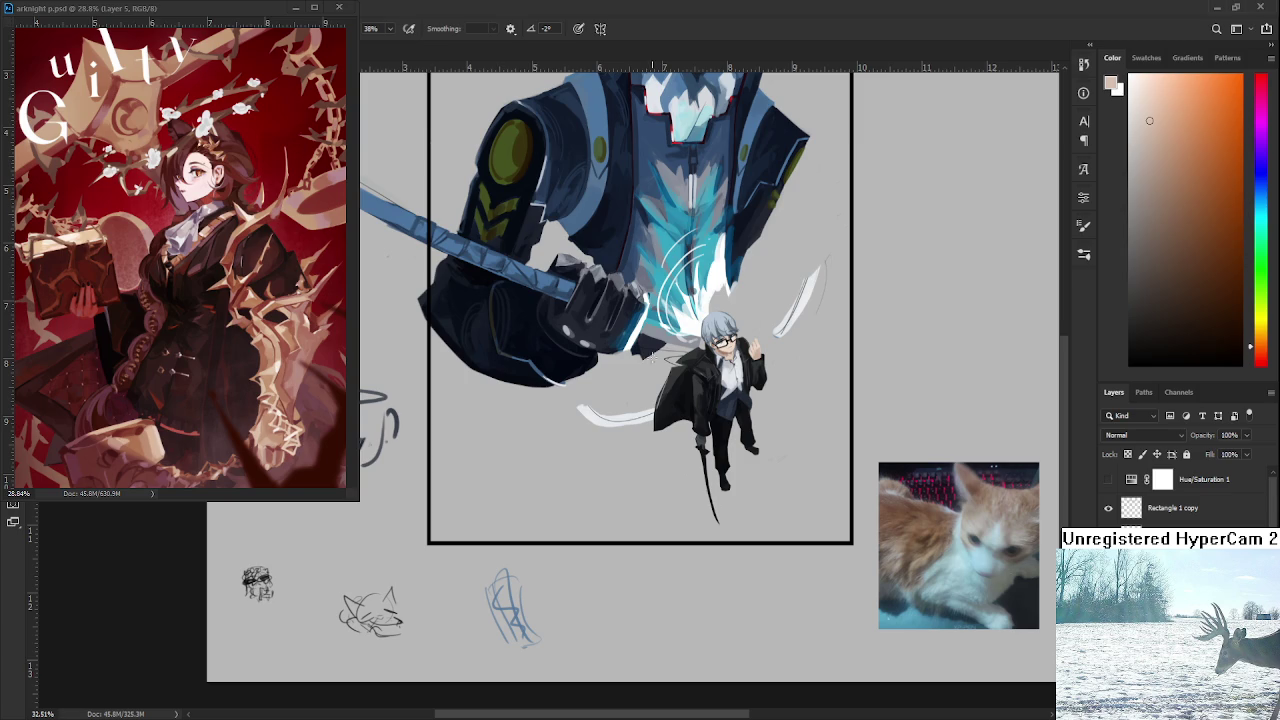
{"action": "mouse_move", "coordinate": [694, 380]}
{"action": "left_mouse_down"}
{"action": "mouse_move", "coordinate": [820, 541]}
{"action": "mouse_move", "coordinate": [663, 540]}
{"action": "mouse_move", "coordinate": [541, 379]}
{"action": "left_mouse_up"}
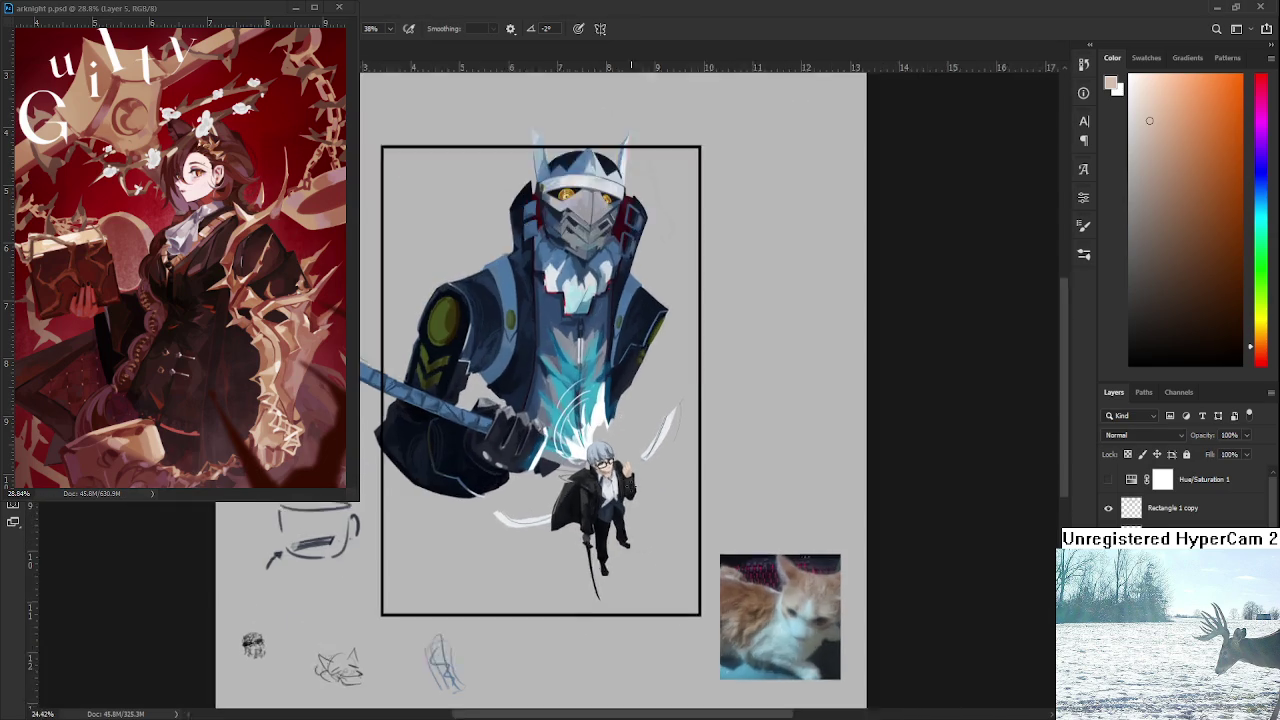
{"action": "left_click_drag", "start_coordinate": [625, 427], "coordinate": [706, 610]}
{"action": "scroll", "coordinate": [698, 530], "scroll_direction": "down", "scroll_amount": 1}
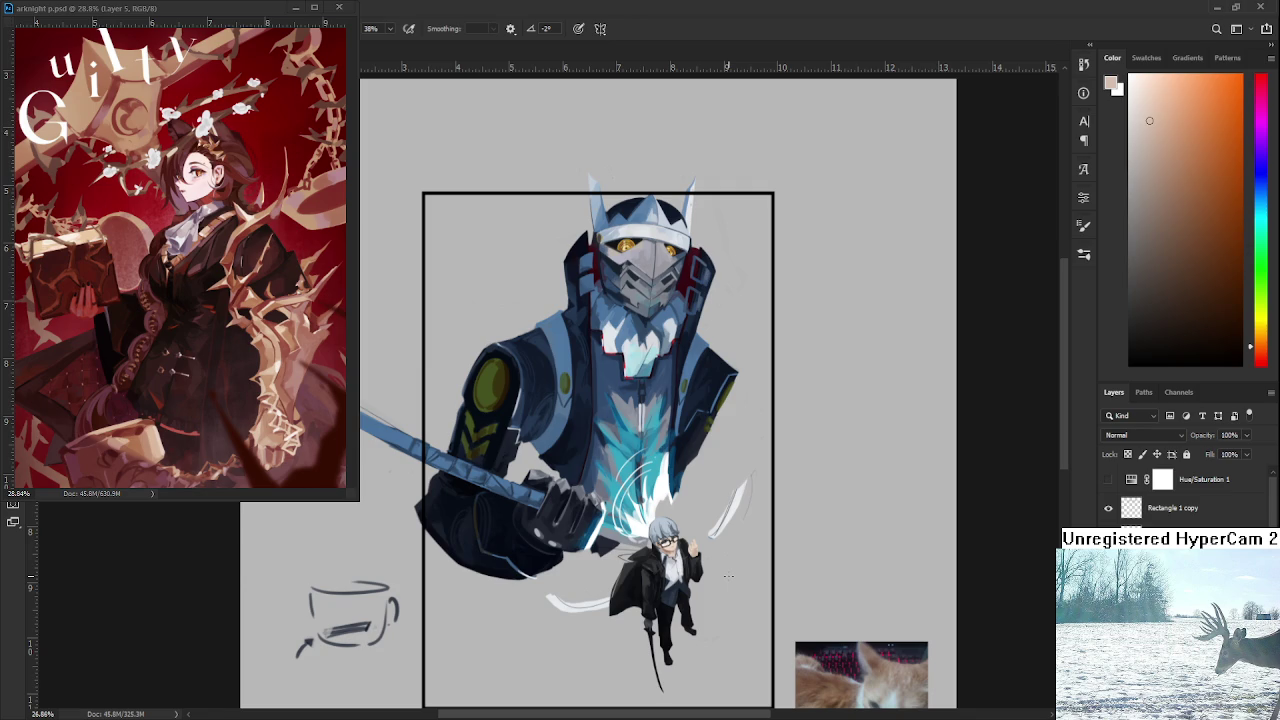
{"action": "left_click_drag", "start_coordinate": [683, 551], "coordinate": [681, 547]}
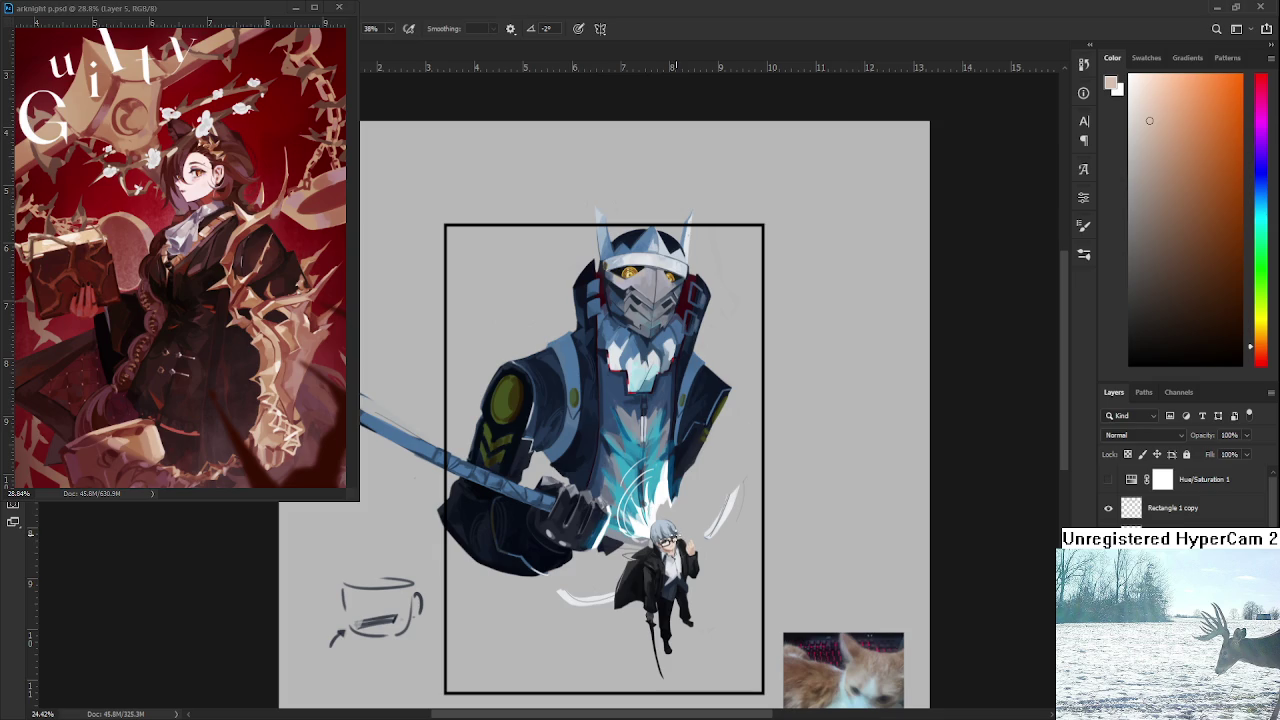
{"action": "mouse_move", "coordinate": [681, 547]}
{"action": "left_mouse_down"}
{"action": "mouse_move", "coordinate": [643, 484]}
{"action": "mouse_move", "coordinate": [627, 517]}
{"action": "left_mouse_up"}
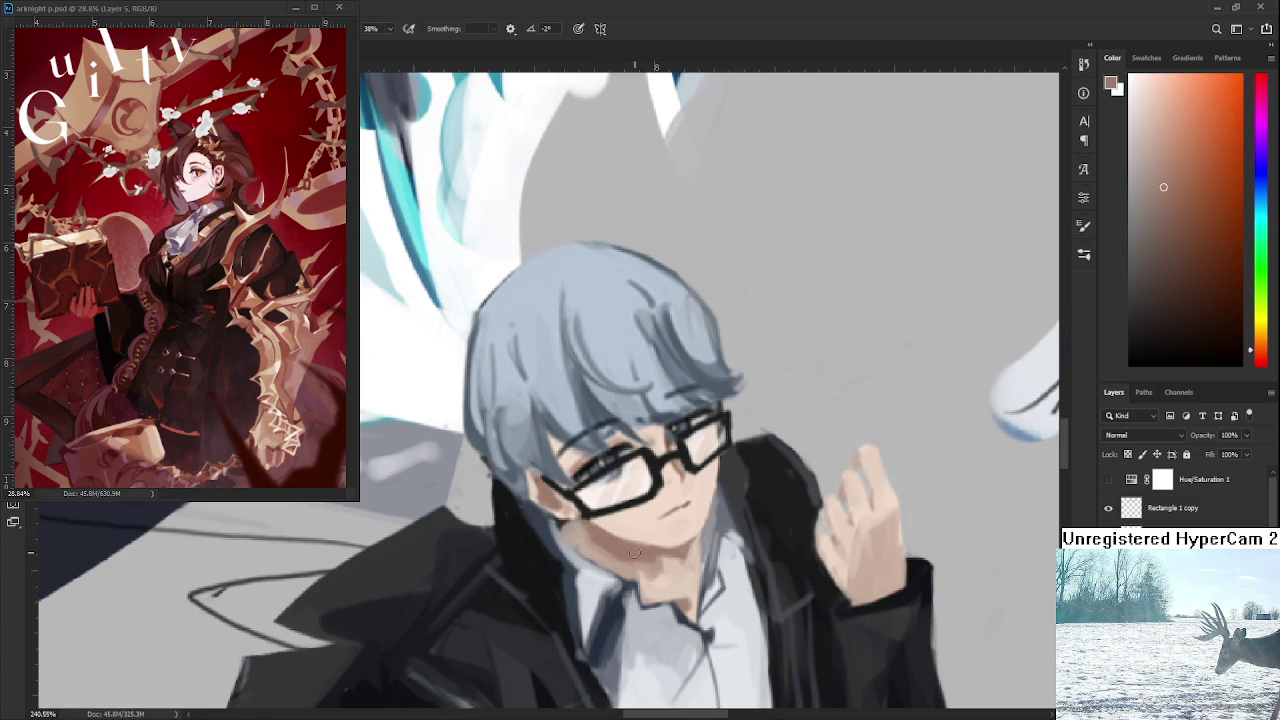
{"action": "scroll", "coordinate": [735, 503], "scroll_direction": "down", "scroll_amount": 5}
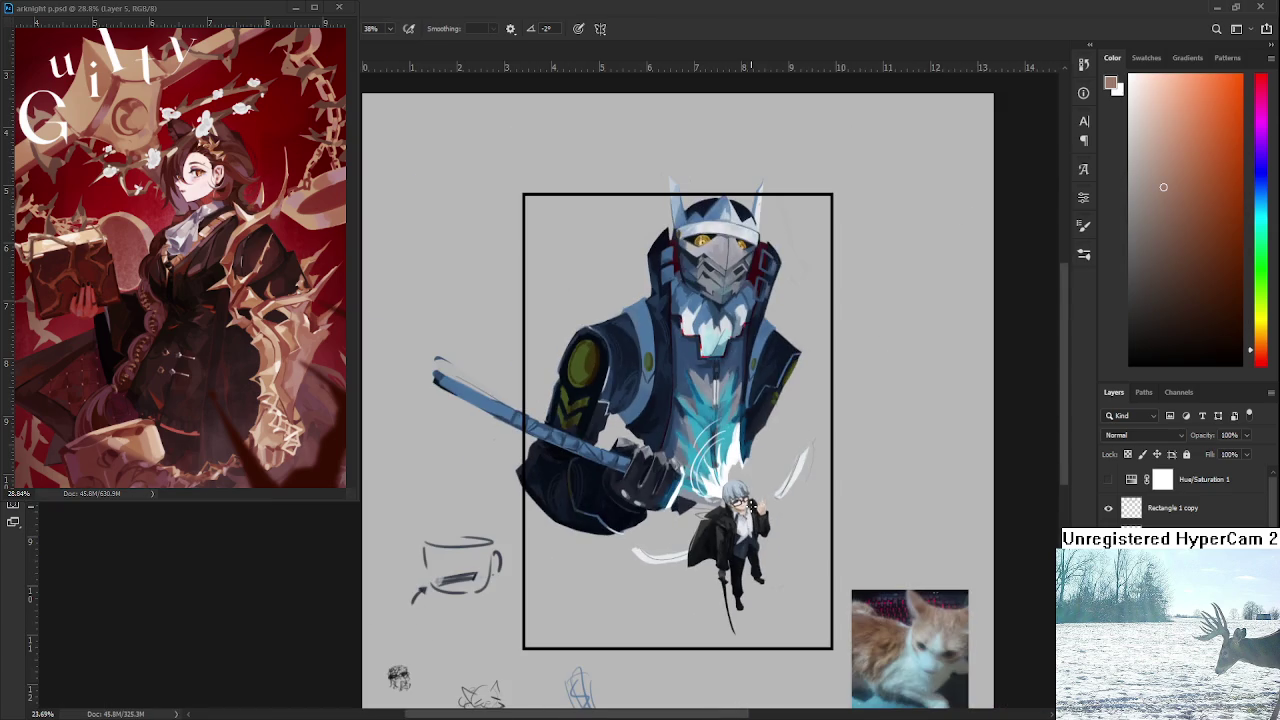
{"action": "scroll", "coordinate": [750, 505], "scroll_direction": "up", "scroll_amount": 2}
{"action": "scroll", "coordinate": [750, 505], "scroll_direction": "up", "scroll_amount": 2}
{"action": "scroll", "coordinate": [752, 497], "scroll_direction": "down", "scroll_amount": 2}
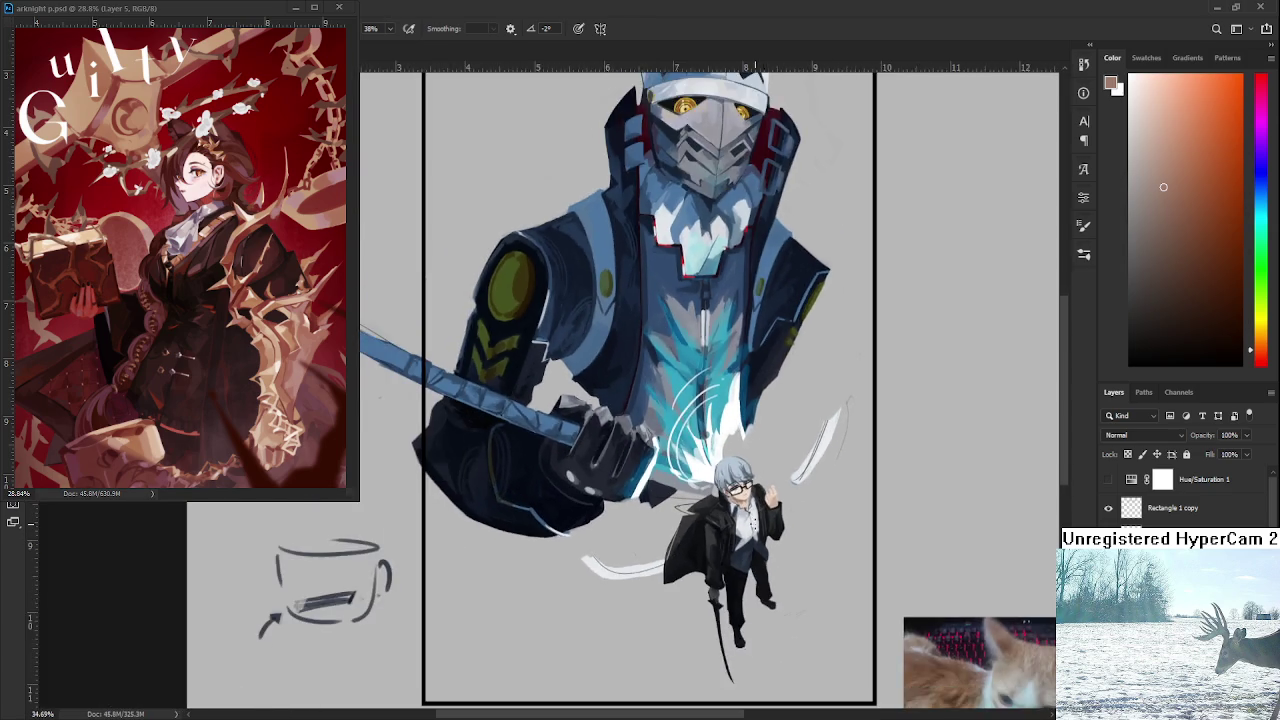
{"action": "scroll", "coordinate": [748, 500], "scroll_direction": "up", "scroll_amount": 3}
{"action": "scroll", "coordinate": [748, 500], "scroll_direction": "up", "scroll_amount": 2}
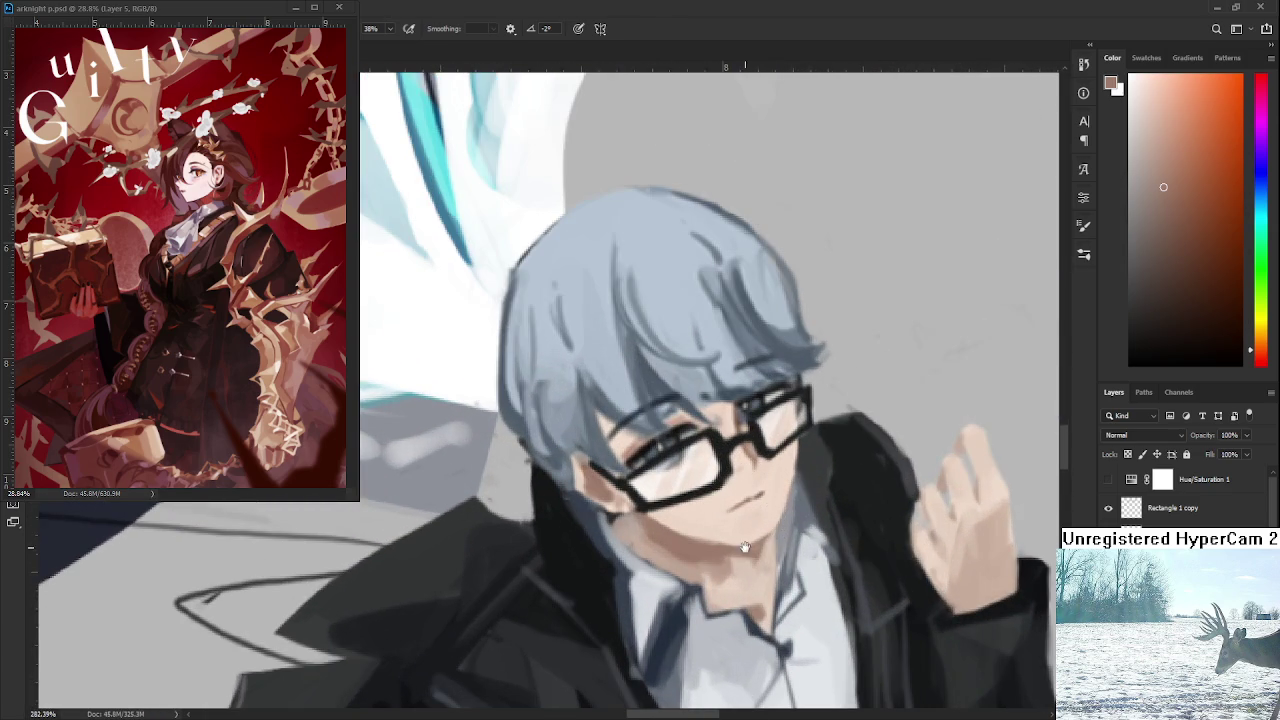
Rotate the view upright and sample light and darker skin tones from the boy's face and chin.
{"action": "left_click_drag", "start_coordinate": [745, 549], "coordinate": [676, 402]}
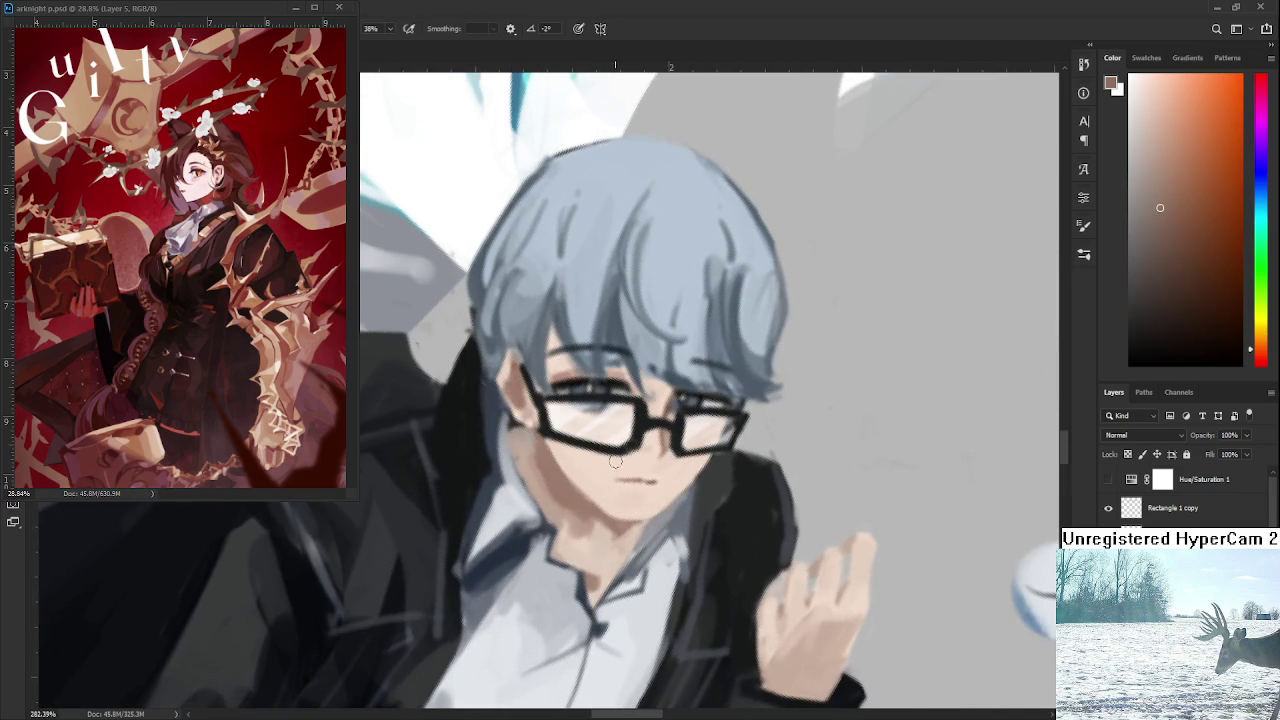
{"action": "left_click", "coordinate": [603, 488], "text": "alt"}
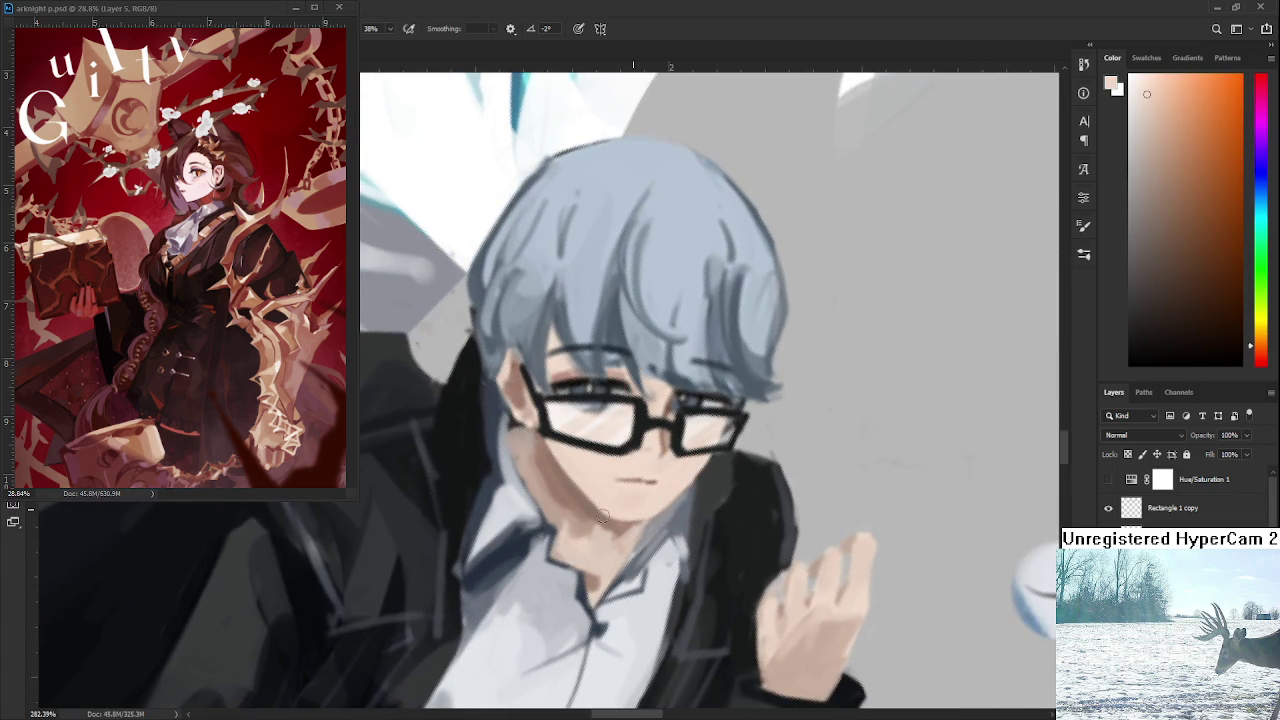
{"action": "left_click", "coordinate": [600, 513], "text": "alt"}
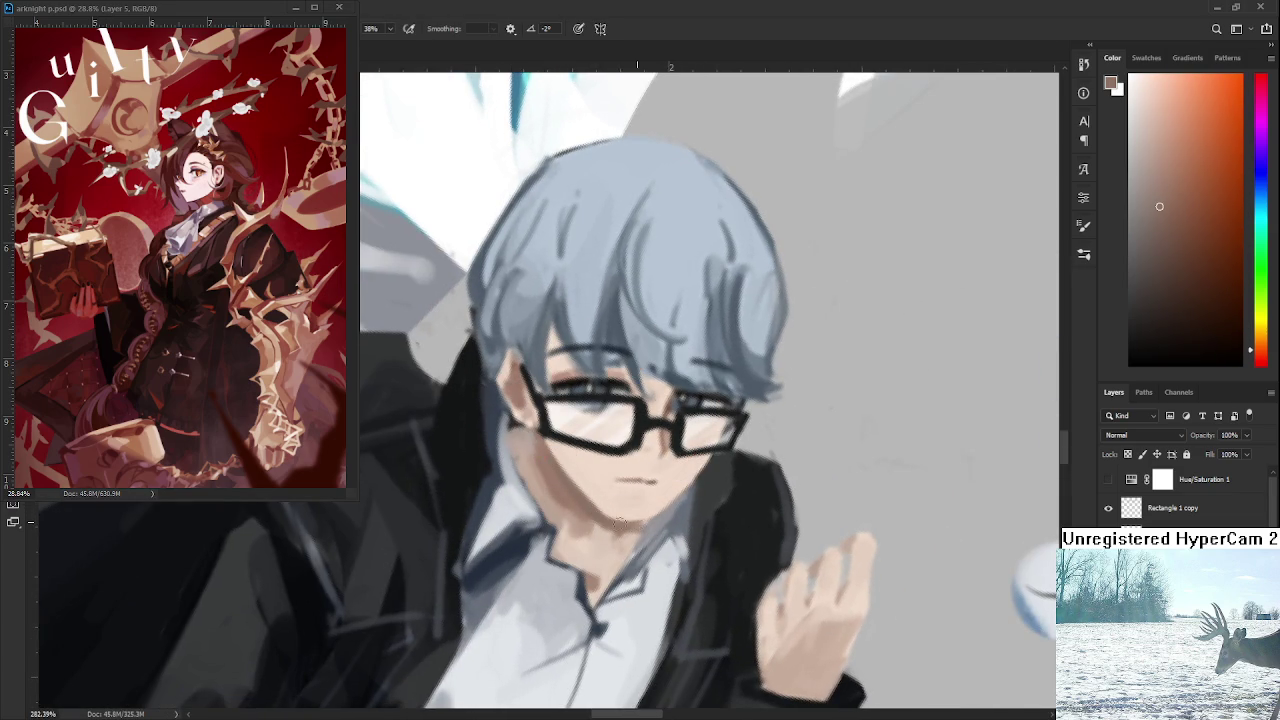
{"action": "left_click", "coordinate": [610, 520], "text": "alt"}
{"action": "left_click", "coordinate": [609, 518], "text": "alt"}
{"action": "left_click", "coordinate": [590, 503], "text": "alt"}
{"action": "left_click", "coordinate": [589, 505], "text": "alt"}
{"action": "left_click", "coordinate": [615, 510], "text": "alt"}
{"action": "left_click_drag", "start_coordinate": [619, 524], "coordinate": [692, 461]}
{"action": "left_click", "coordinate": [692, 461], "text": "alt"}
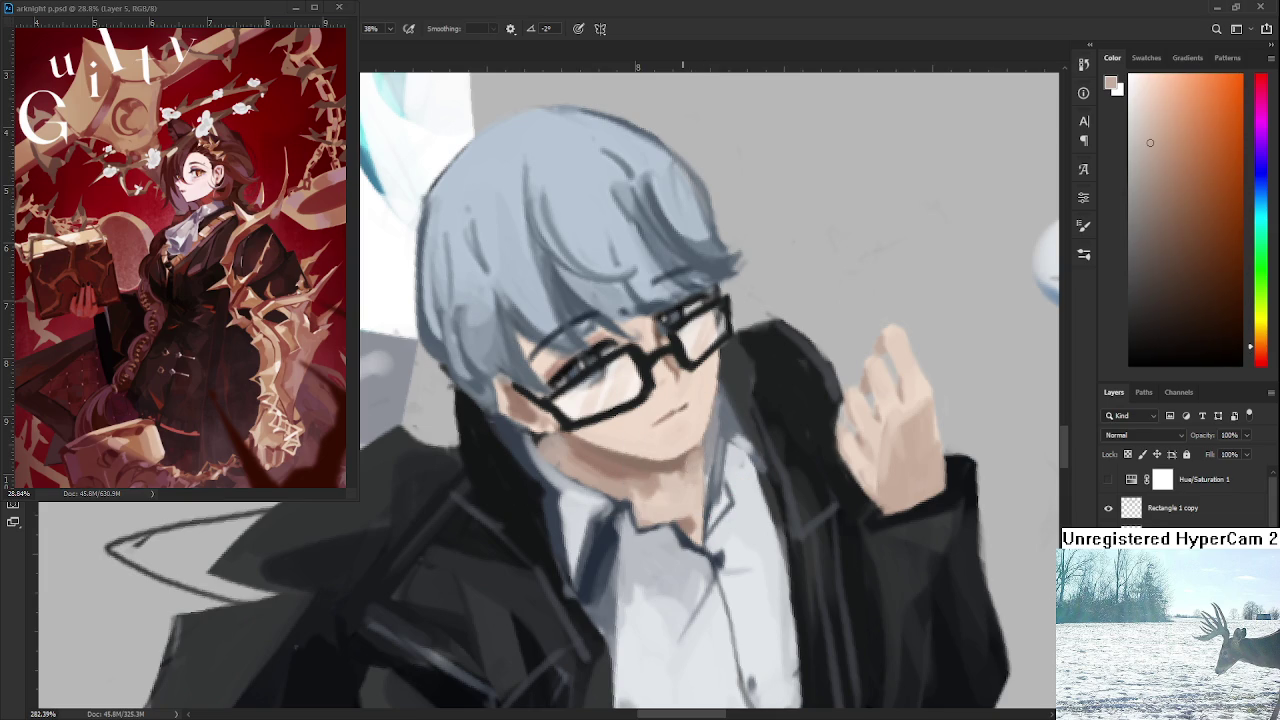
Scroll up and down the canvas to review the mech and boy painting.
{"action": "scroll", "coordinate": [690, 424], "scroll_direction": "down", "scroll_amount": 2}
{"action": "scroll", "coordinate": [720, 430], "scroll_direction": "down", "scroll_amount": 2}
{"action": "scroll", "coordinate": [750, 435], "scroll_direction": "down", "scroll_amount": 2}
{"action": "scroll", "coordinate": [783, 441], "scroll_direction": "down", "scroll_amount": 1}
{"action": "scroll", "coordinate": [783, 445], "scroll_direction": "up", "scroll_amount": 1}
{"action": "scroll", "coordinate": [714, 396], "scroll_direction": "up", "scroll_amount": 2}
{"action": "scroll", "coordinate": [690, 440], "scroll_direction": "up", "scroll_amount": 2}
{"action": "scroll", "coordinate": [678, 470], "scroll_direction": "up", "scroll_amount": 3}
{"action": "scroll", "coordinate": [664, 478], "scroll_direction": "down", "scroll_amount": 3}
{"action": "scroll", "coordinate": [731, 422], "scroll_direction": "down", "scroll_amount": 1}
{"action": "scroll", "coordinate": [731, 422], "scroll_direction": "down", "scroll_amount": 2}
{"action": "scroll", "coordinate": [731, 422], "scroll_direction": "down", "scroll_amount": 1}
{"action": "scroll", "coordinate": [740, 430], "scroll_direction": "down", "scroll_amount": 1}
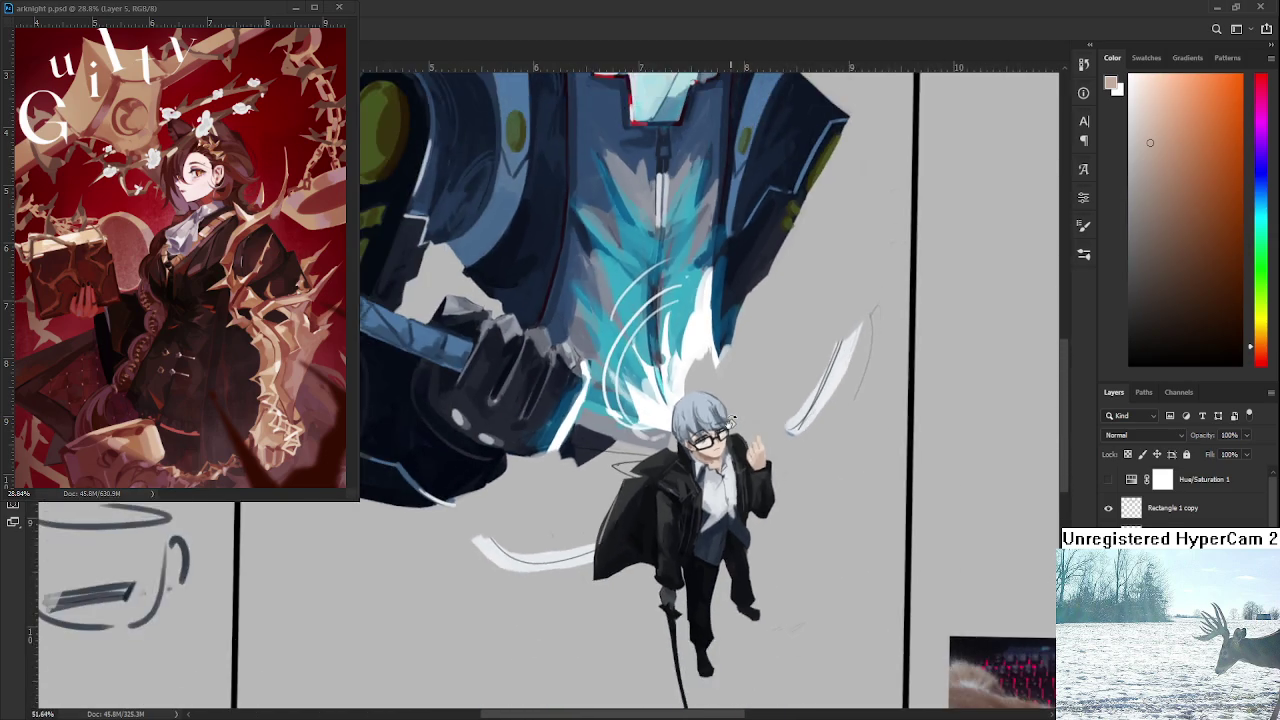
{"action": "scroll", "coordinate": [750, 440], "scroll_direction": "down", "scroll_amount": 1}
{"action": "scroll", "coordinate": [763, 452], "scroll_direction": "down", "scroll_amount": 1}
{"action": "scroll", "coordinate": [808, 448], "scroll_direction": "up", "scroll_amount": 1}
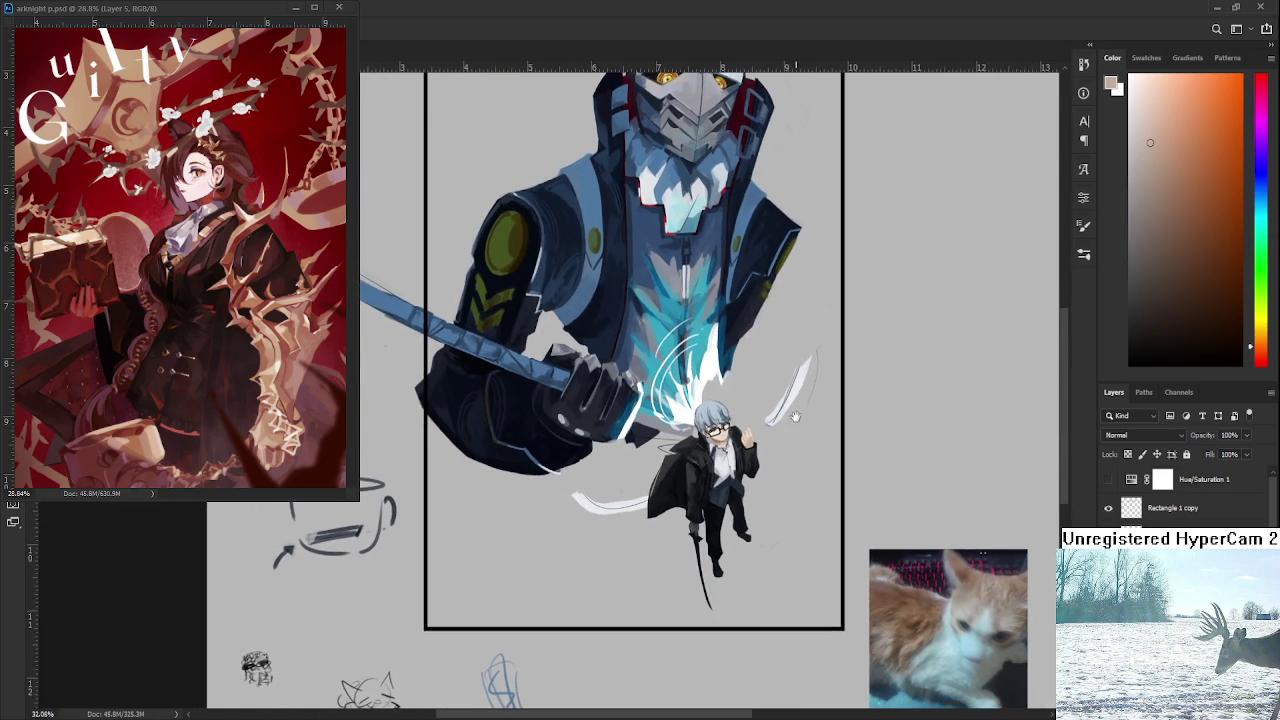
{"action": "scroll", "coordinate": [808, 434], "scroll_direction": "up", "scroll_amount": 2}
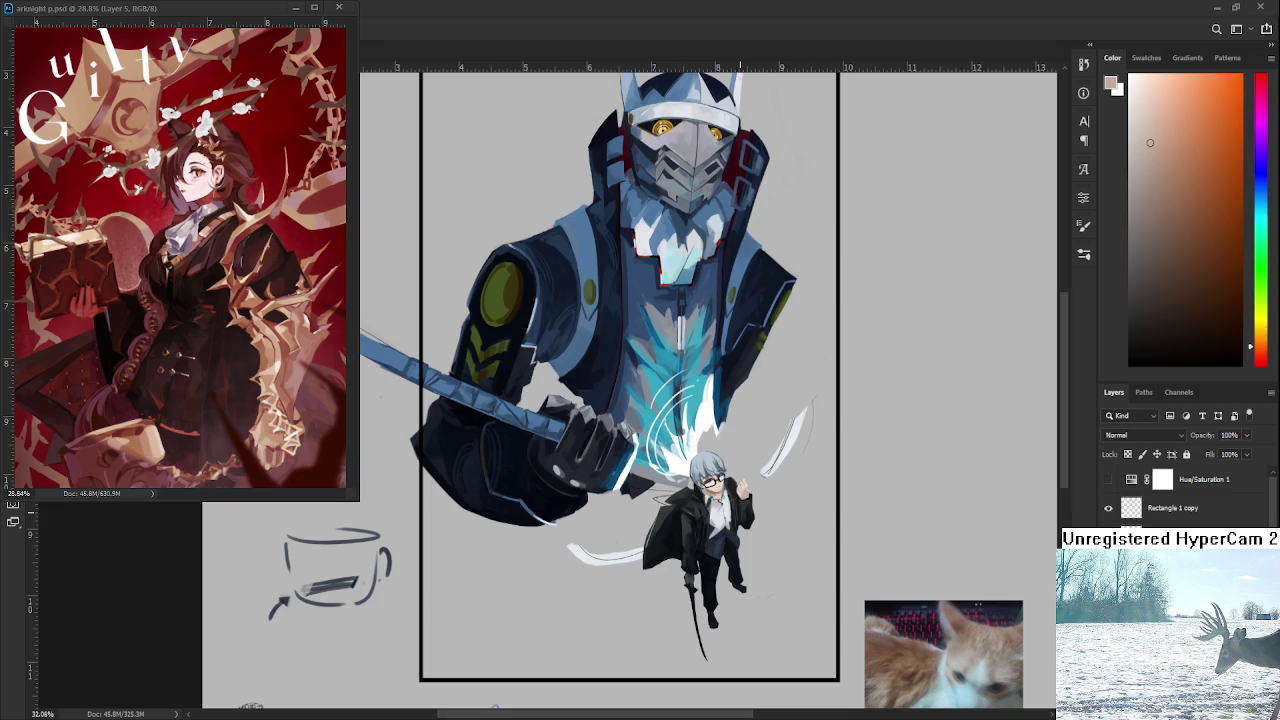
{"action": "scroll", "coordinate": [708, 472], "scroll_direction": "down", "scroll_amount": 1}
Lasso-select the boy together with the surrounding blue slash effect.
{"action": "scroll", "coordinate": [678, 481], "scroll_direction": "up", "scroll_amount": 3}
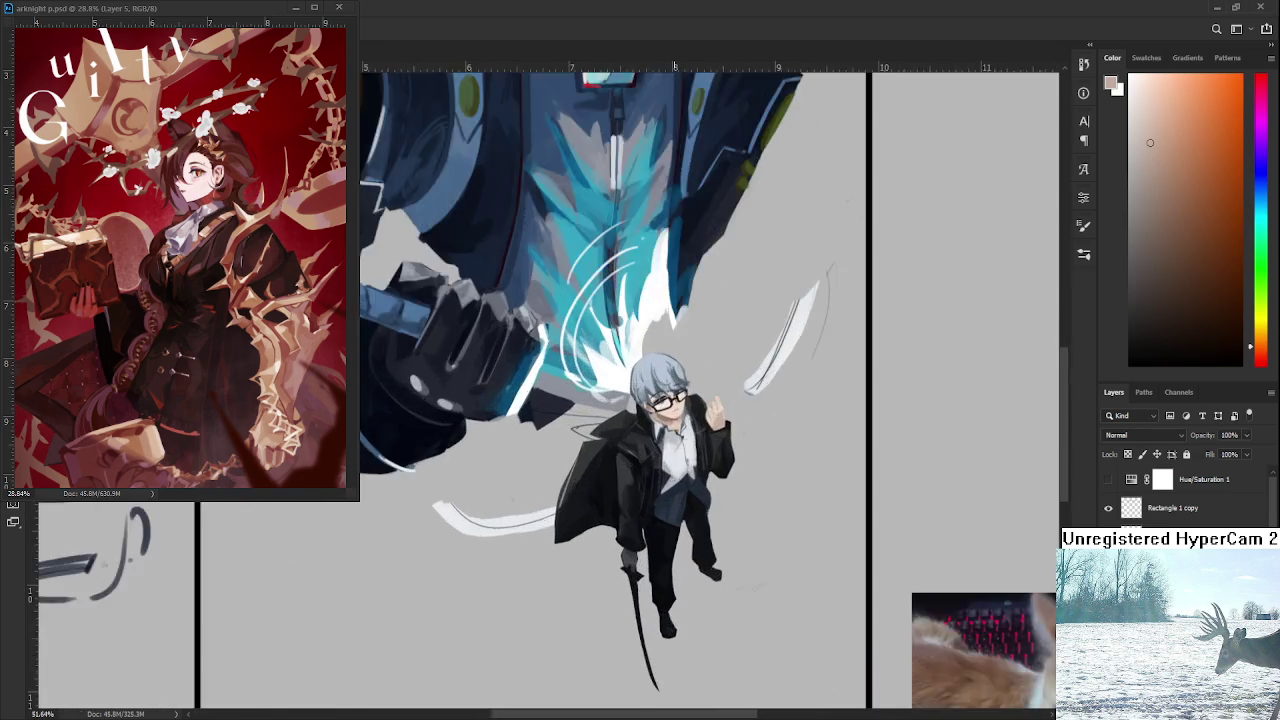
{"action": "scroll", "coordinate": [670, 450], "scroll_direction": "up", "scroll_amount": 1}
{"action": "scroll", "coordinate": [670, 450], "scroll_direction": "down", "scroll_amount": 2}
{"action": "scroll", "coordinate": [670, 450], "scroll_direction": "down", "scroll_amount": 1}
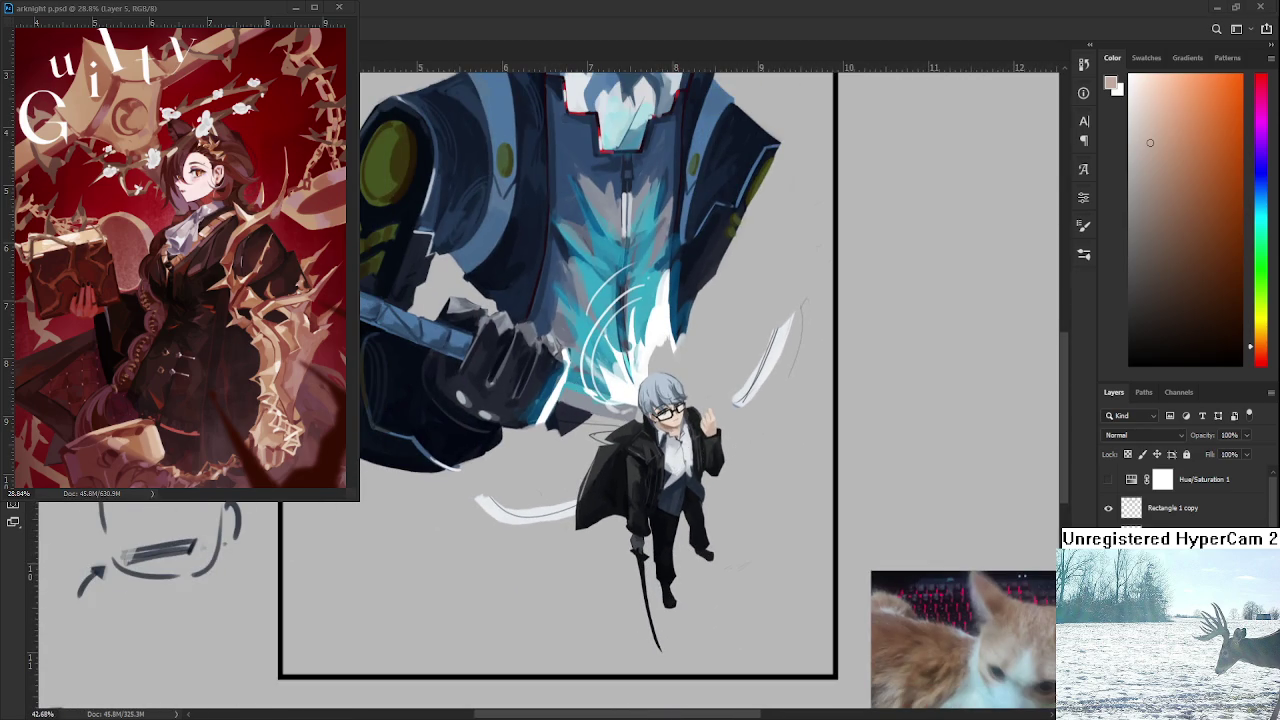
{"action": "mouse_move", "coordinate": [829, 606]}
{"action": "left_mouse_down"}
{"action": "mouse_move", "coordinate": [464, 410]}
{"action": "mouse_move", "coordinate": [800, 320]}
{"action": "left_mouse_up"}
Free-transform the selection, pushing its left edge slightly inward, and commit.
{"action": "key", "text": "ctrl+t"}
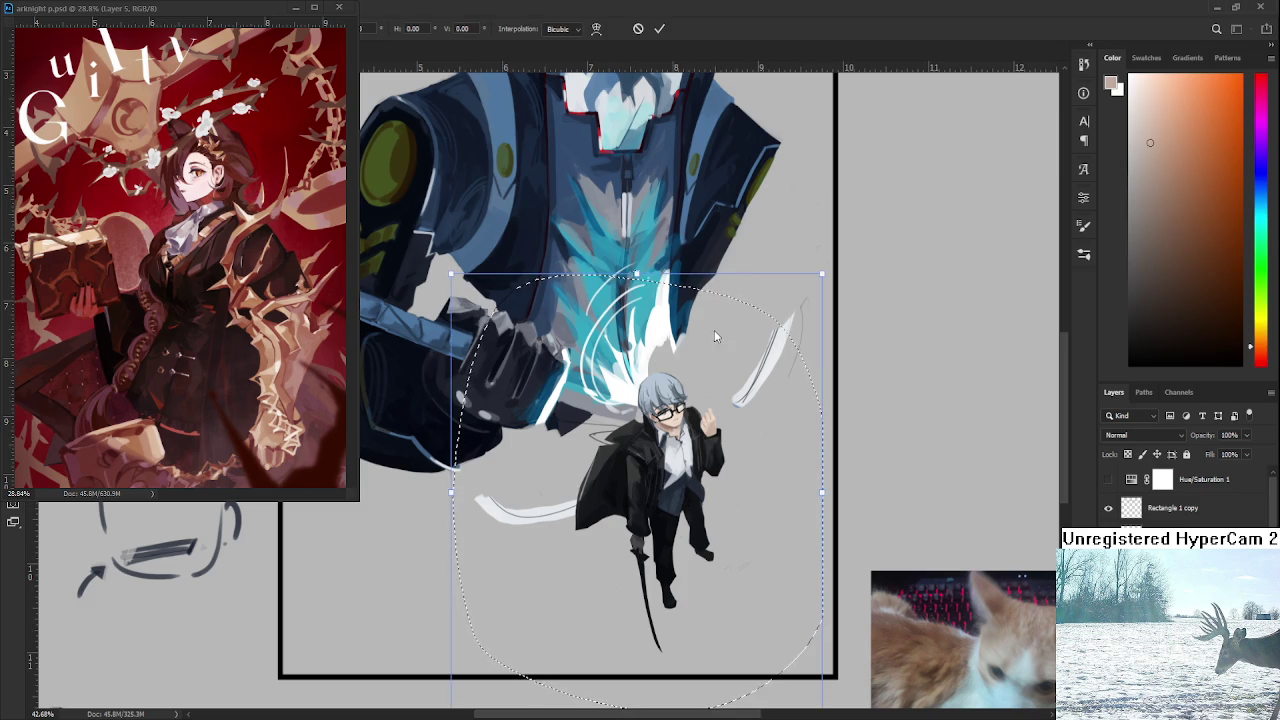
{"action": "left_click_drag", "start_coordinate": [452, 492], "coordinate": [458, 490]}
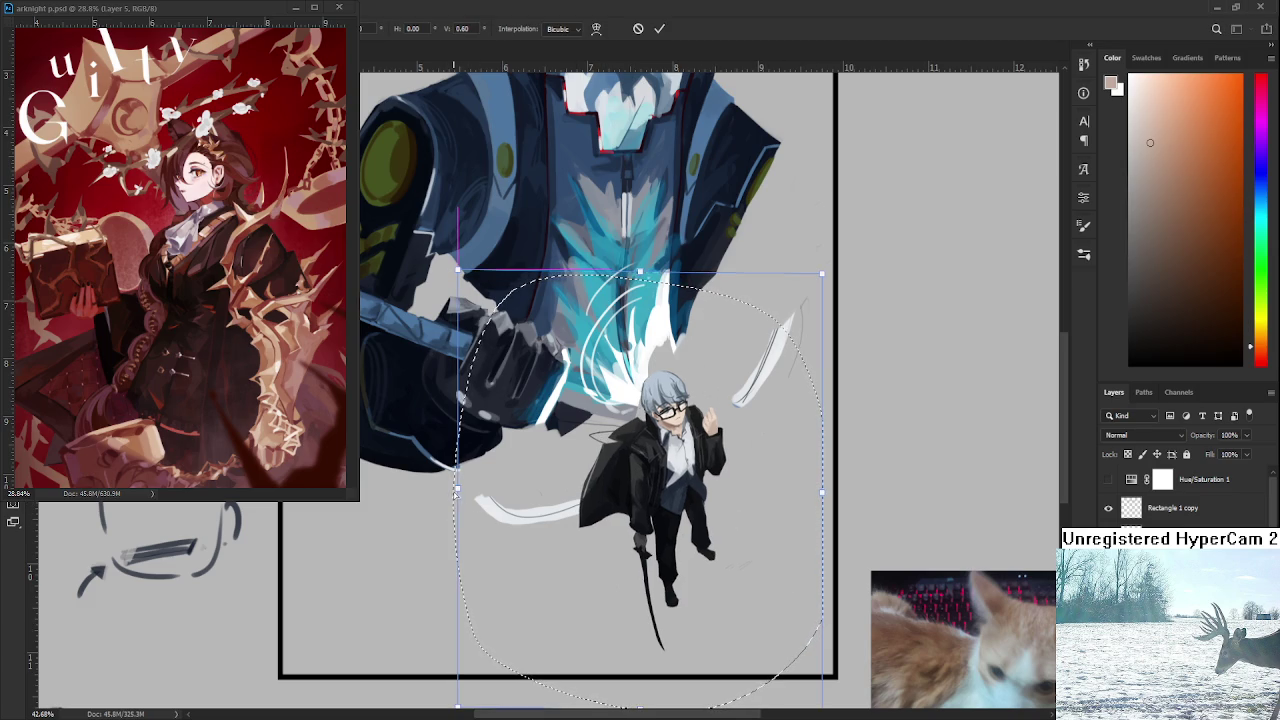
{"action": "scroll", "coordinate": [700, 410], "scroll_direction": "up", "scroll_amount": 2}
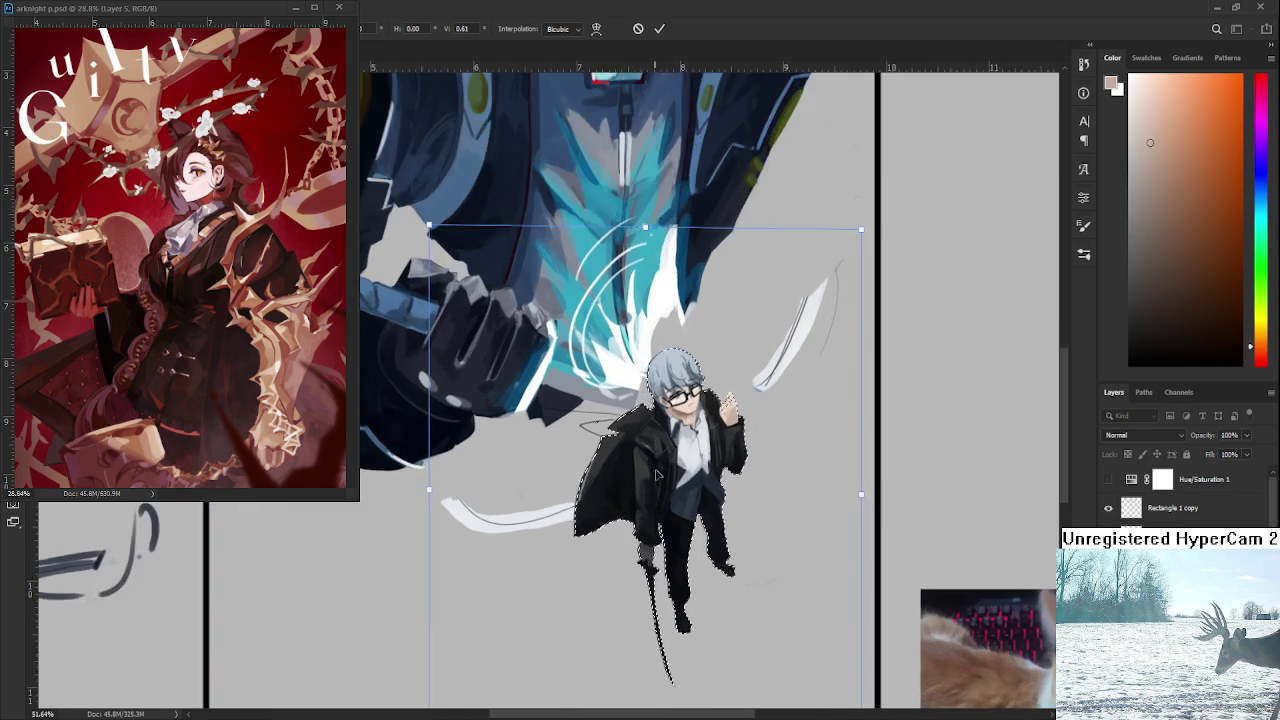
{"action": "scroll", "coordinate": [700, 410], "scroll_direction": "up", "scroll_amount": 3}
{"action": "scroll", "coordinate": [710, 408], "scroll_direction": "up", "scroll_amount": 3}
{"action": "scroll", "coordinate": [713, 408], "scroll_direction": "down", "scroll_amount": 1}
{"action": "scroll", "coordinate": [633, 386], "scroll_direction": "down", "scroll_amount": 1}
{"action": "scroll", "coordinate": [633, 386], "scroll_direction": "down", "scroll_amount": 1}
{"action": "key", "text": "Return"}
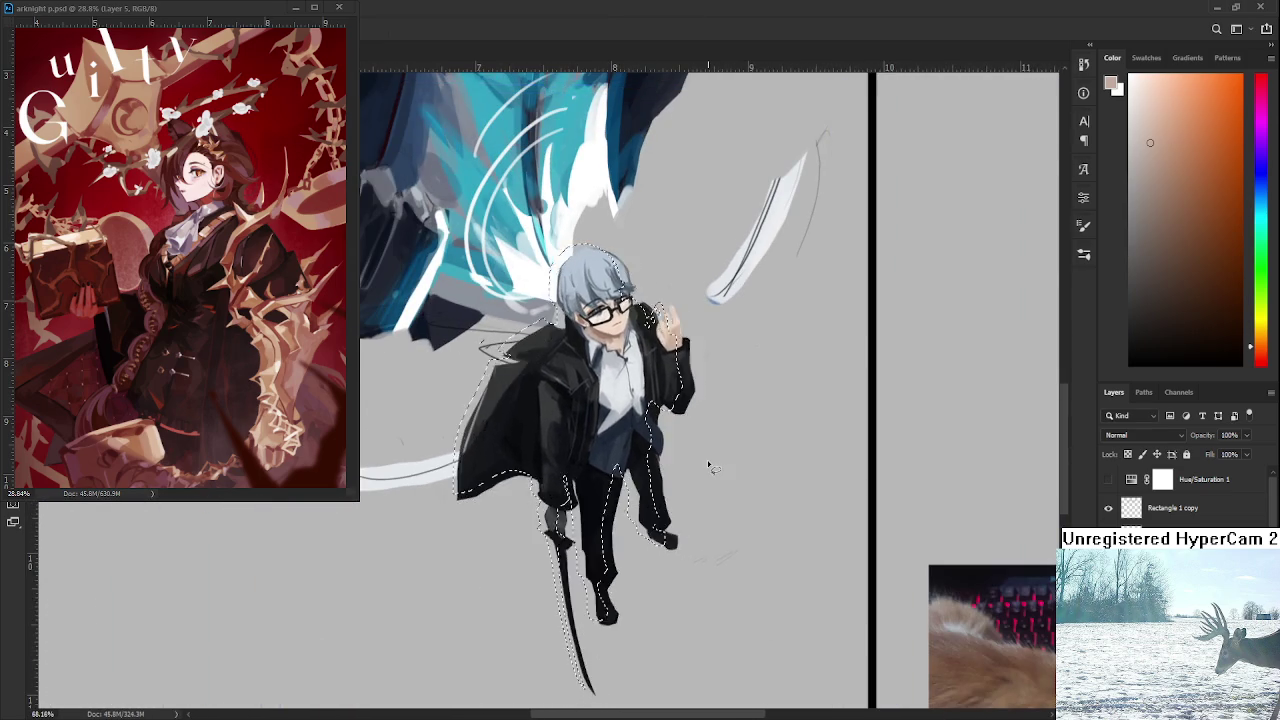
{"action": "scroll", "coordinate": [707, 455], "scroll_direction": "down", "scroll_amount": 2}
{"action": "scroll", "coordinate": [707, 450], "scroll_direction": "down", "scroll_amount": 2}
{"action": "scroll", "coordinate": [708, 450], "scroll_direction": "down", "scroll_amount": 1}
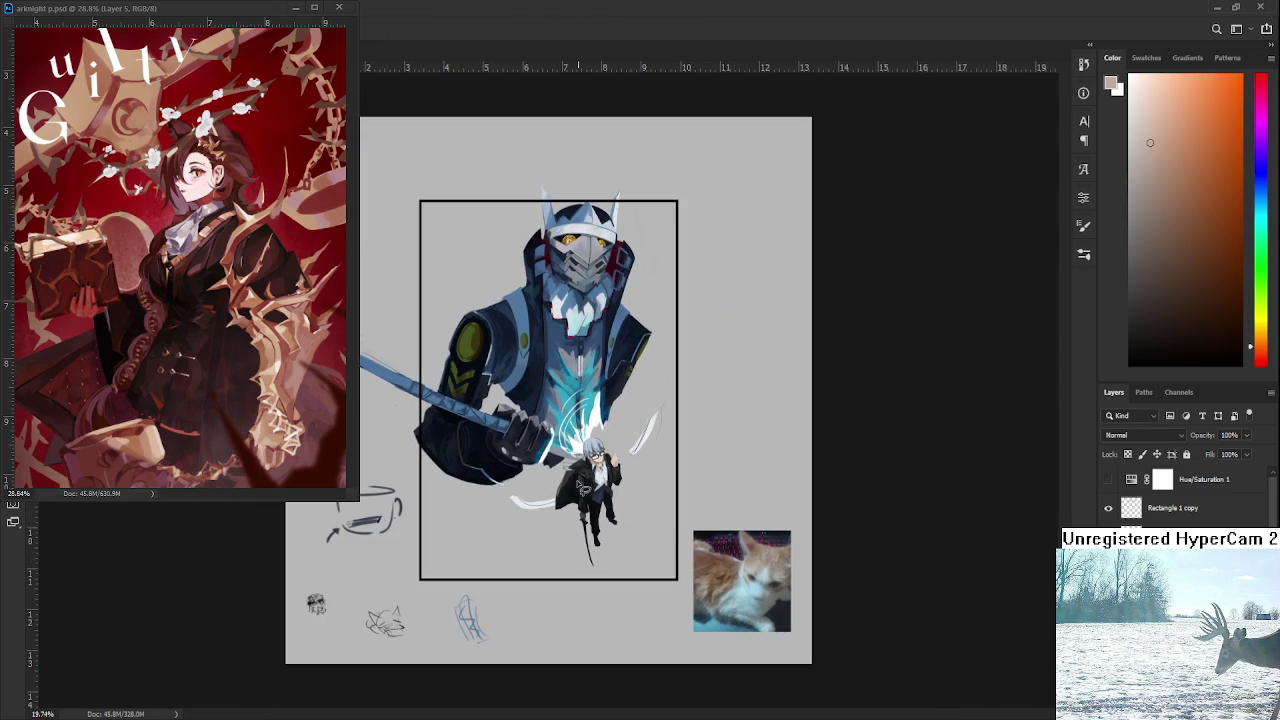
{"action": "scroll", "coordinate": [552, 475], "scroll_direction": "up", "scroll_amount": 1}
{"action": "scroll", "coordinate": [555, 476], "scroll_direction": "up", "scroll_amount": 1}
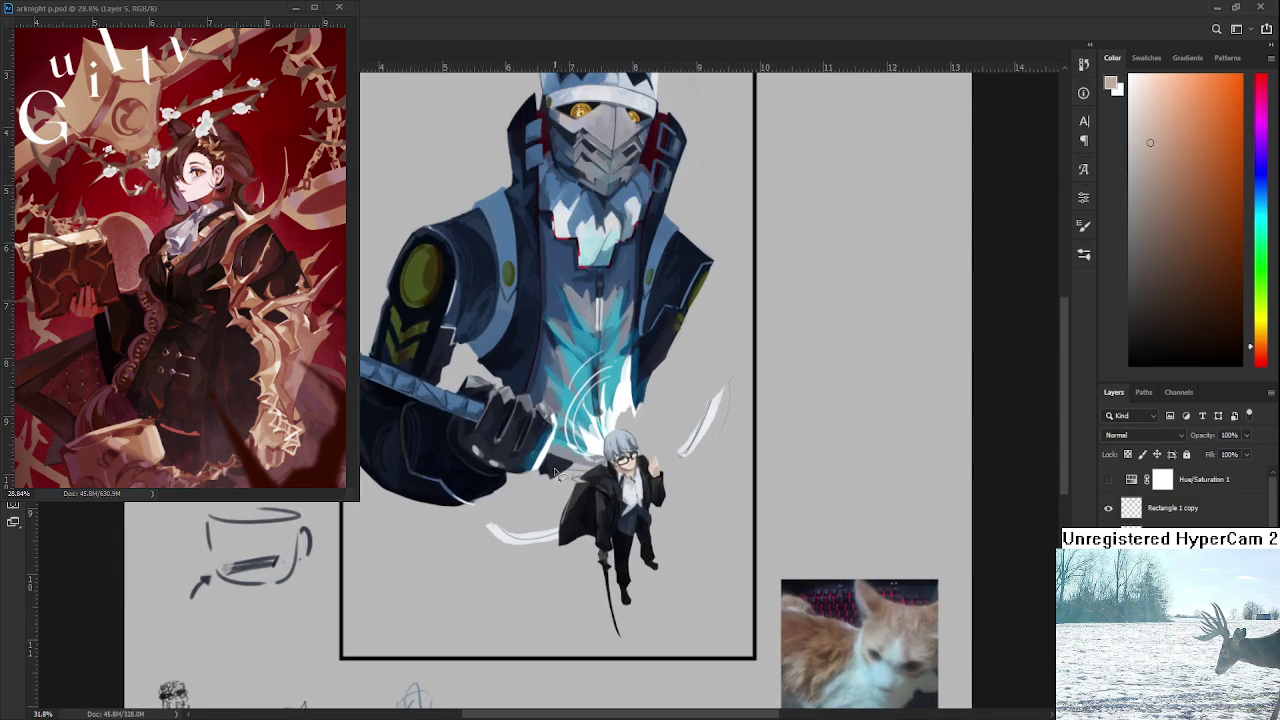